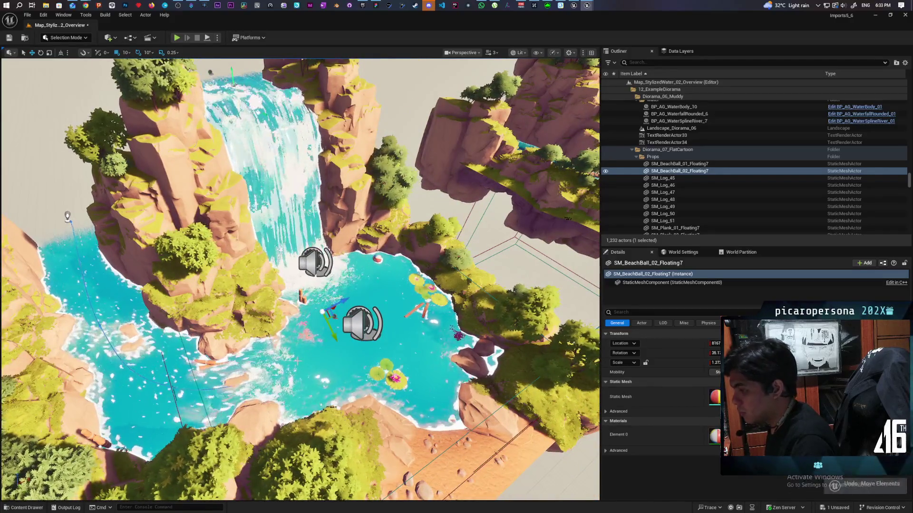
Undo the pond move and raise the beach ball along world Z beside the left cliff
key("ctrl+z")
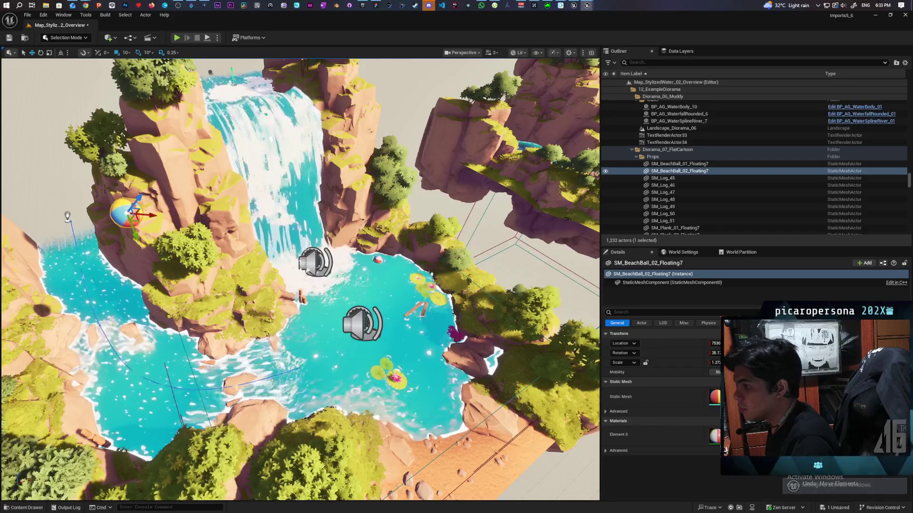
key("f")
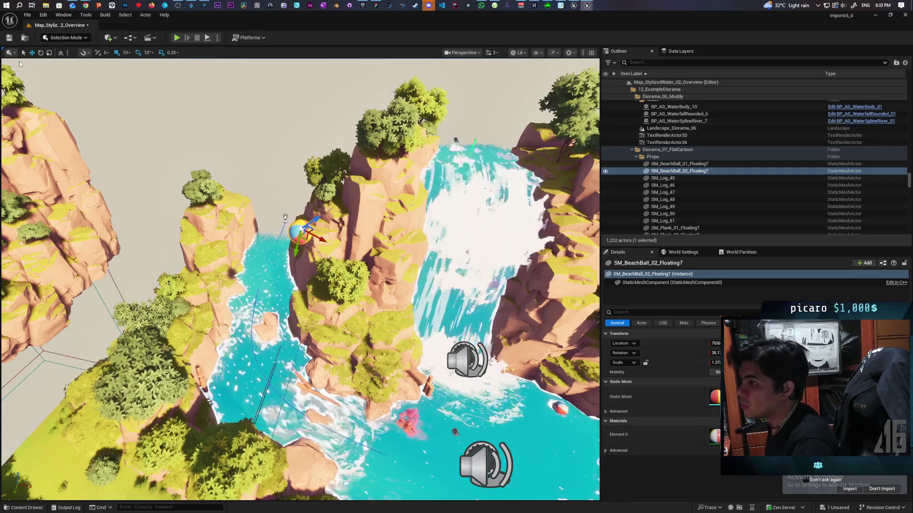
left_click(61, 53)
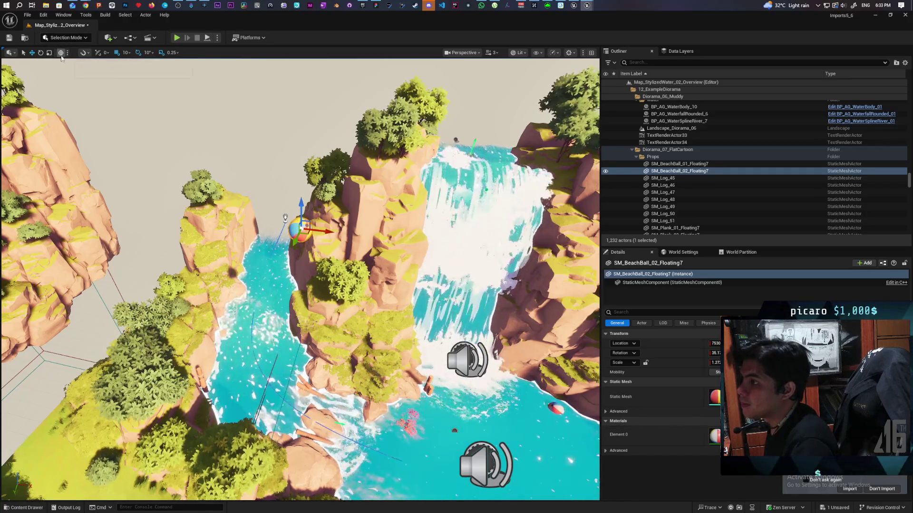
left_click_drag(306, 211, 302, 233)
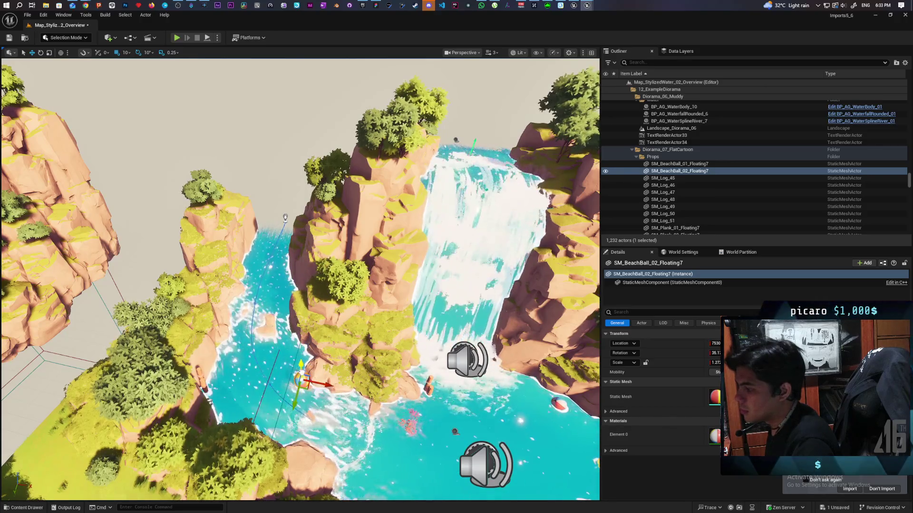
mouse_move(248, 363)
left_mouse_down()
mouse_move(278, 275)
mouse_move(270, 231)
left_mouse_up()
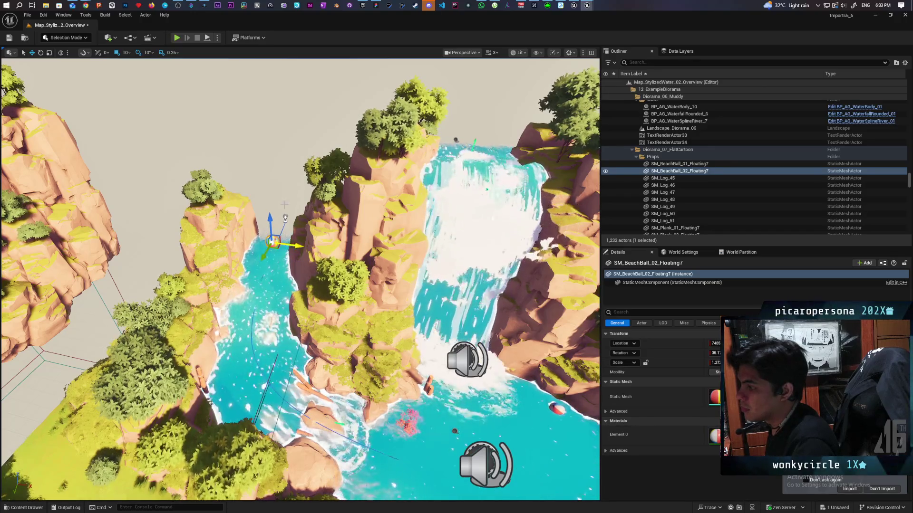
Test-play the level, stop it, and bring up the project's Maps folder
key("alt+p")
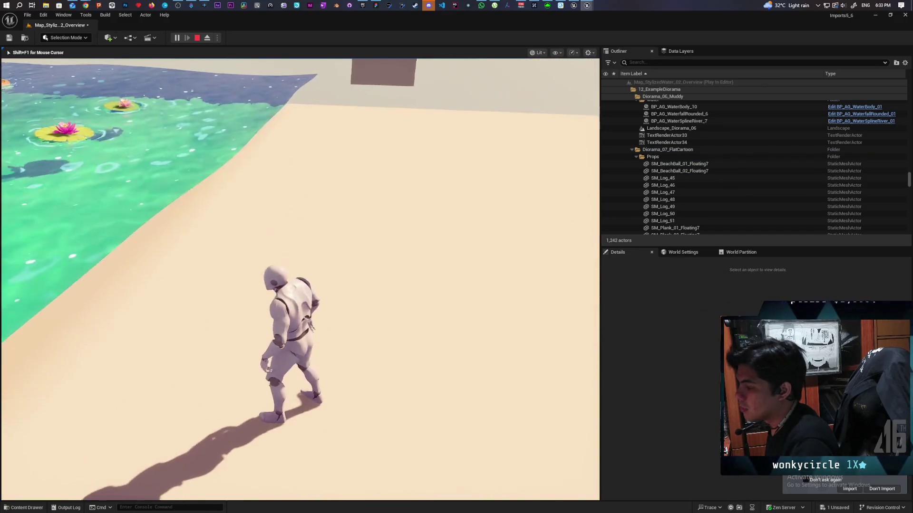
key("Escape")
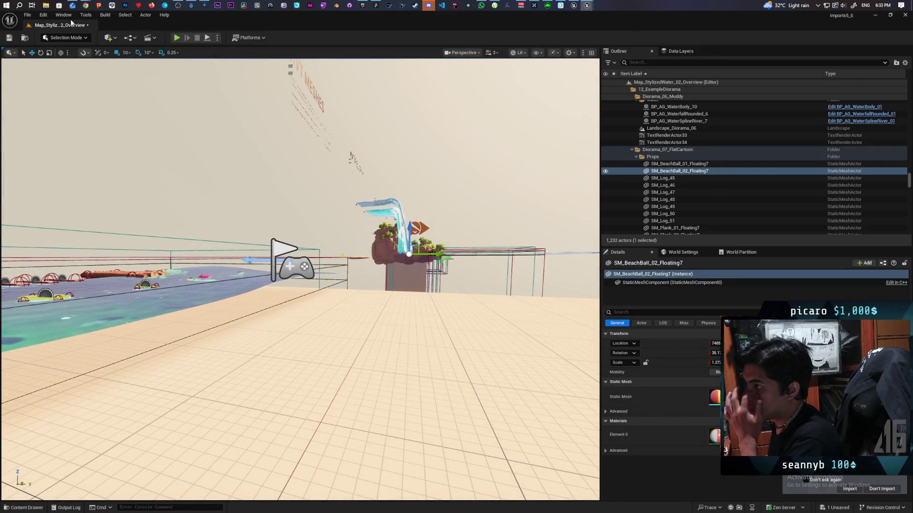
left_click(24, 36)
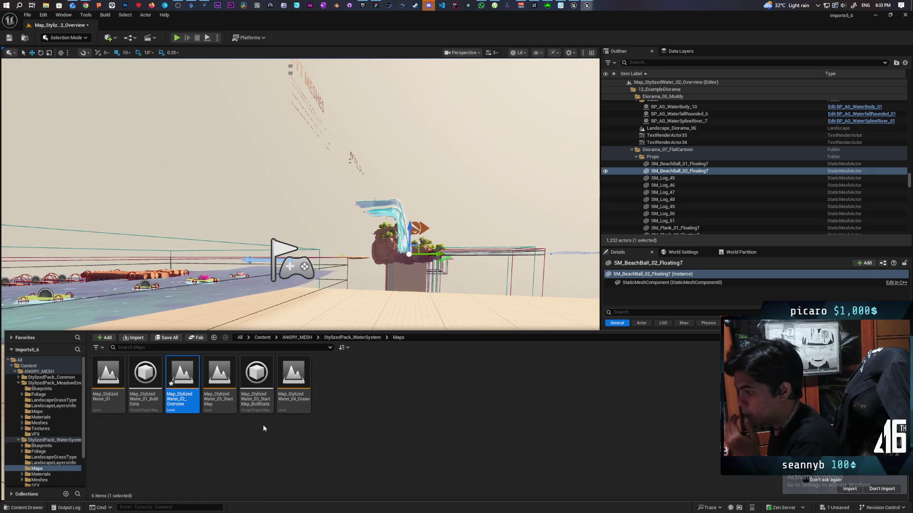
Load Map_StylizedWater_03_StartMap, saving the Overview level at the prompt
double_click(218, 406)
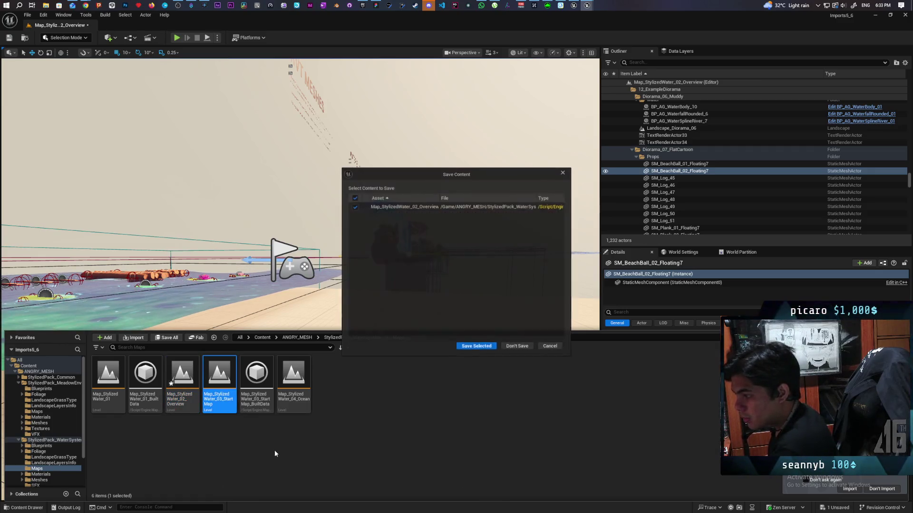
left_click(495, 349)
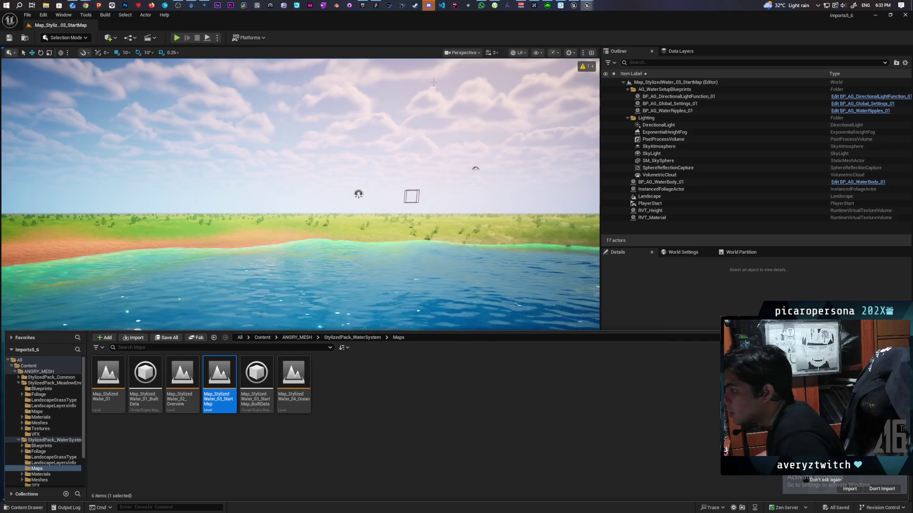
Fly around the StartMap lake and select the BP_AG_WaterRipples_01 effect
mouse_move(486, 319)
left_mouse_down()
mouse_move(486, 342)
mouse_move(427, 309)
mouse_move(427, 266)
left_mouse_up()
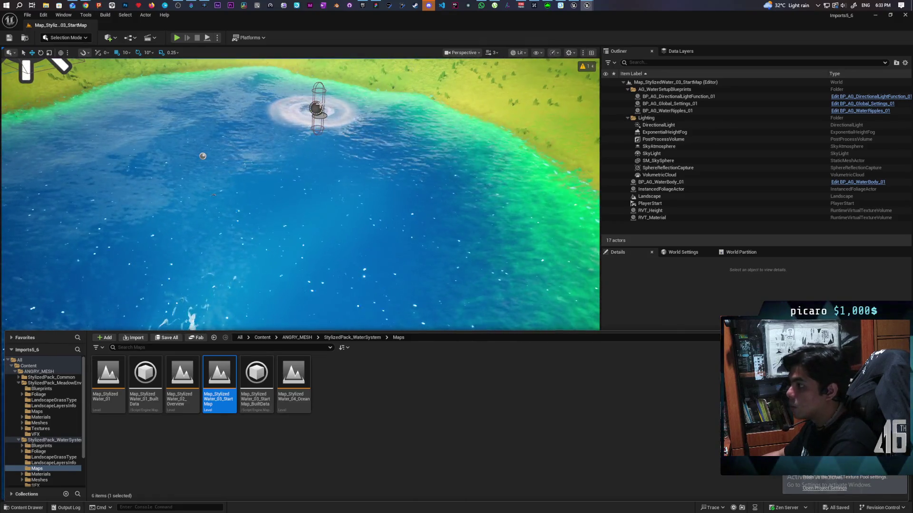
left_click(342, 116)
mouse_move(368, 127)
left_mouse_down()
mouse_move(368, 176)
mouse_move(368, 133)
left_mouse_up()
mouse_move(398, 170)
left_mouse_down()
mouse_move(398, 157)
mouse_move(389, 181)
left_mouse_up()
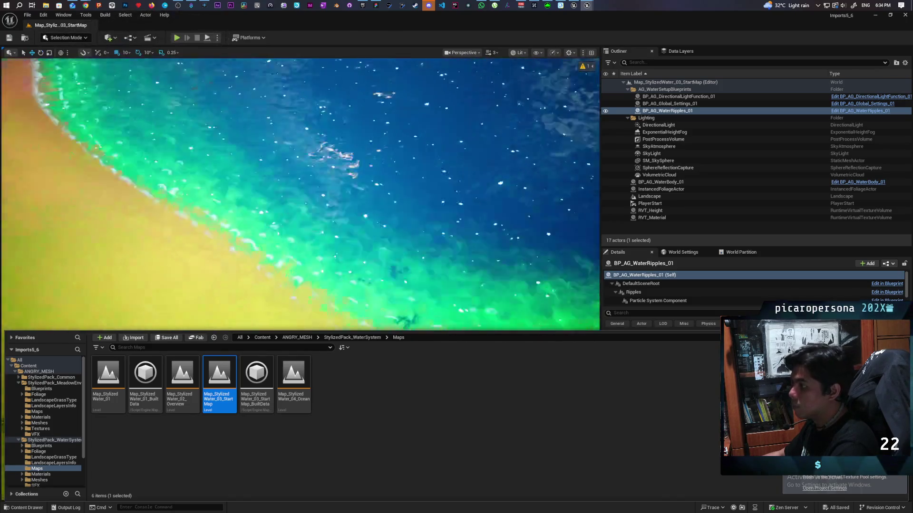
left_click_drag(390, 181, 390, 219)
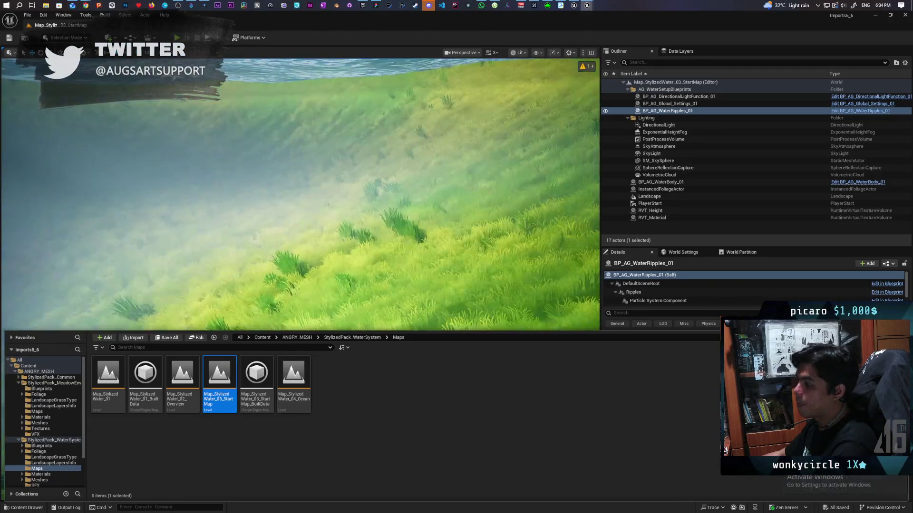
left_click_drag(389, 218, 390, 257)
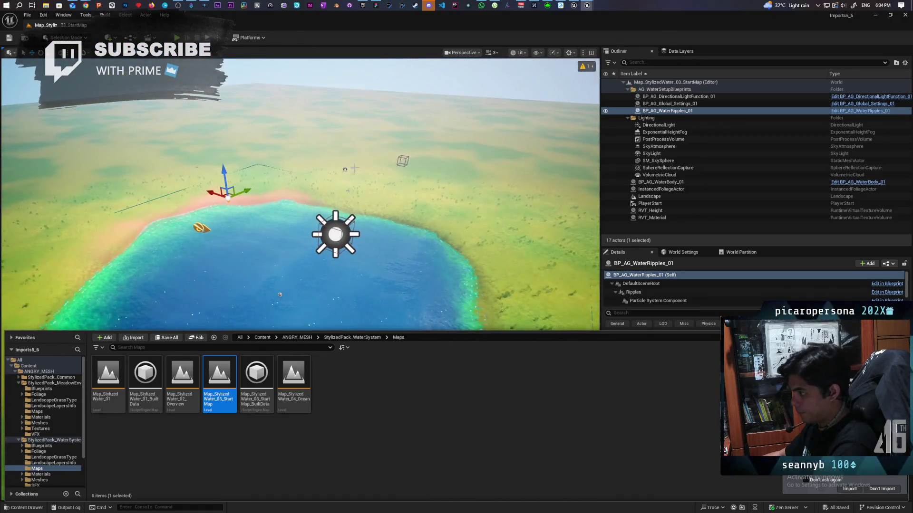
Select and frame BP_AG_DirectionalLightFunction_01, then open Map_StylizedWater_04_Ocean
left_click(335, 223)
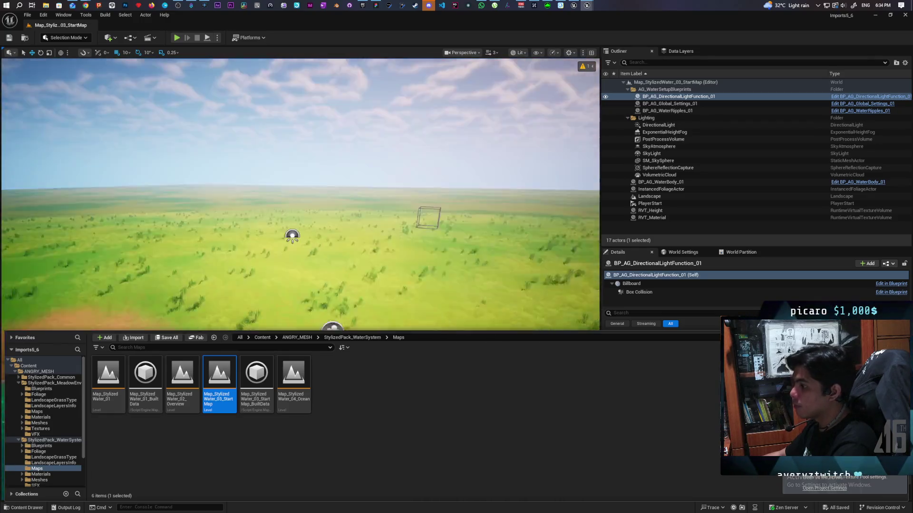
left_click_drag(304, 199, 304, 143)
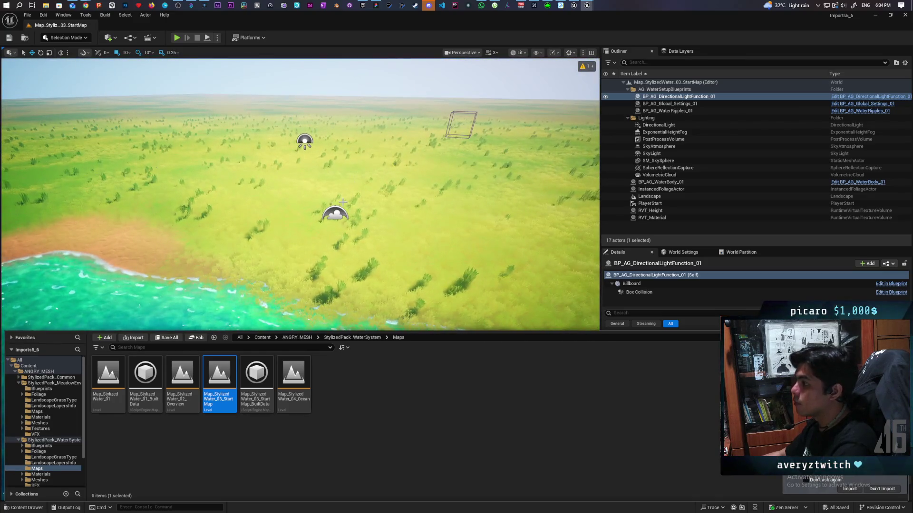
key("f")
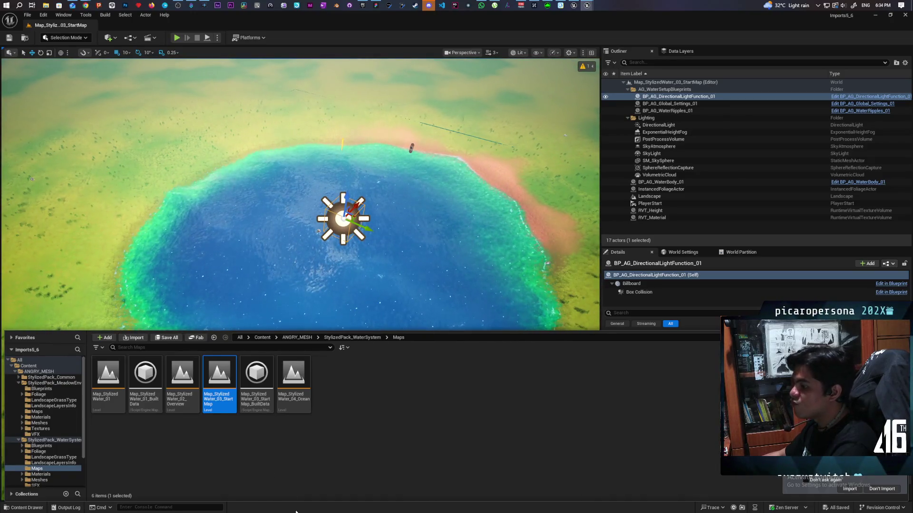
left_click(289, 369)
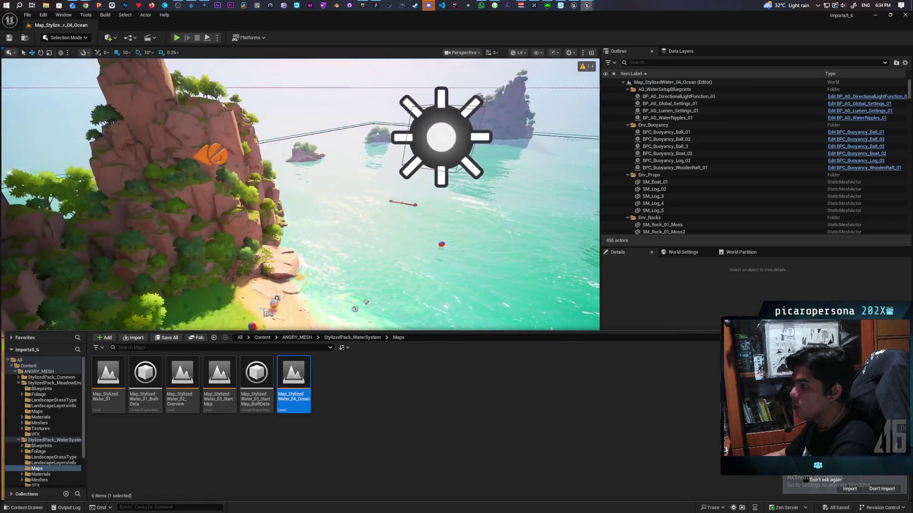
Hide the Content Drawer and select and focus BP_AG_WaterBody_01 in the viewport
left_click_drag(426, 272, 426, 272)
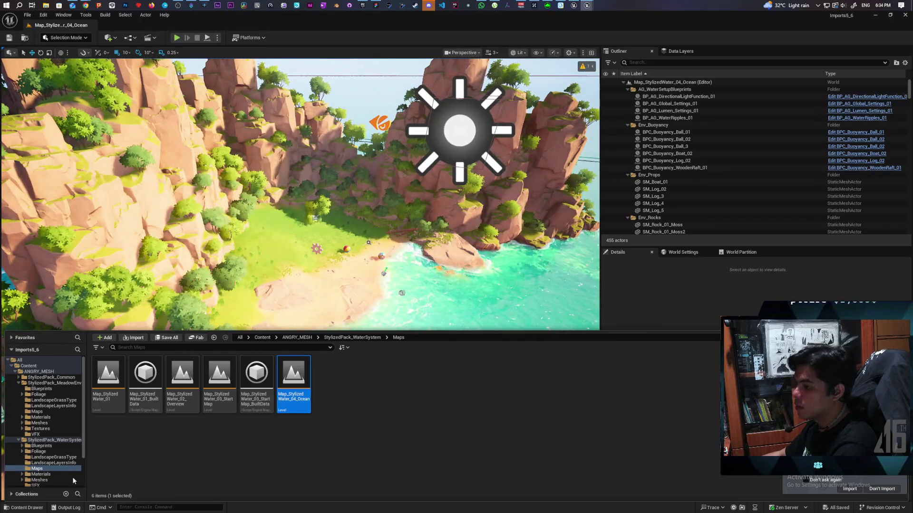
left_click(22, 510)
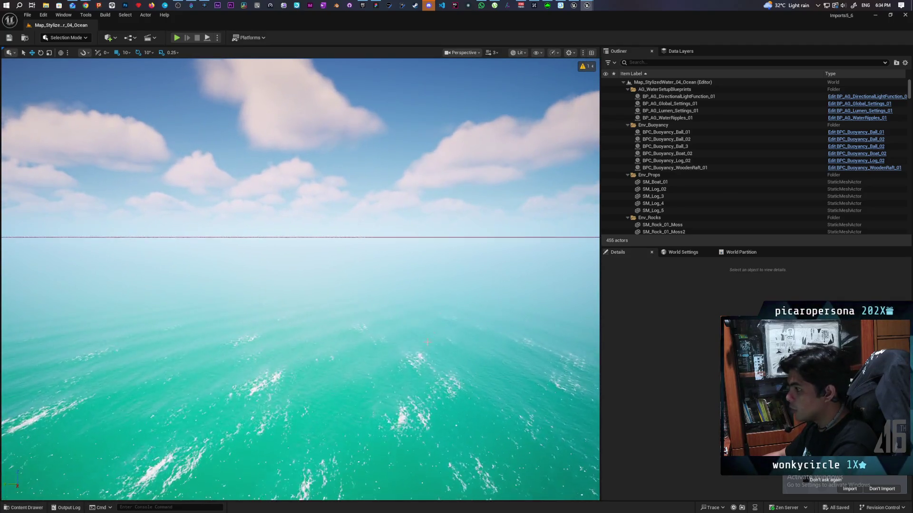
left_click(300, 356)
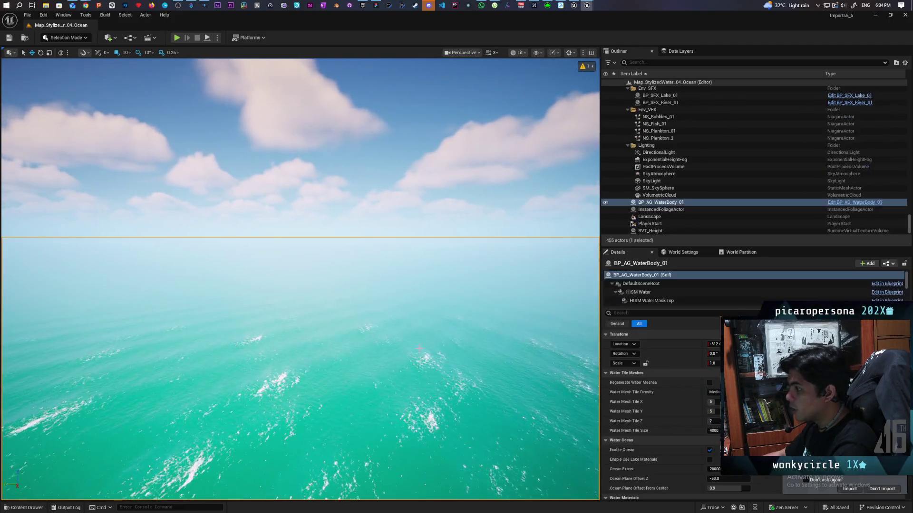
key("f")
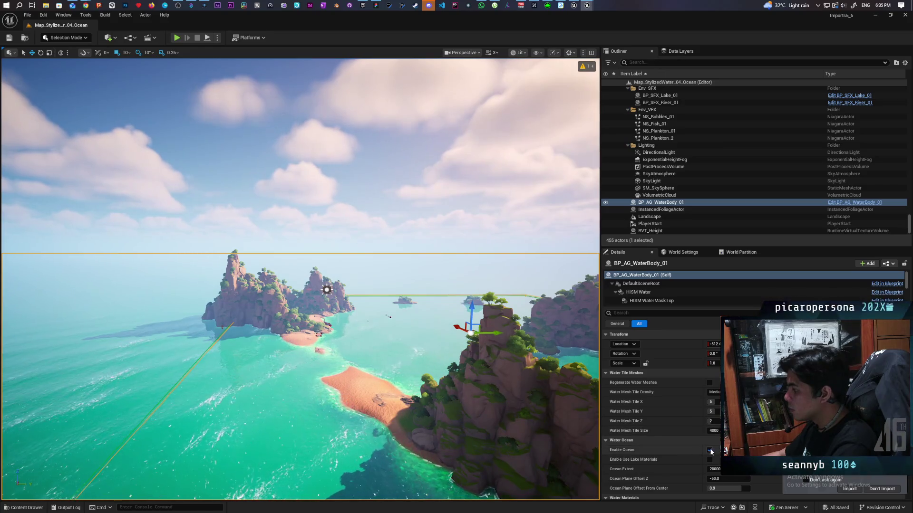
Toggle Enable Ocean off and on three times, leaving it enabled
left_click(709, 450)
left_click(711, 451)
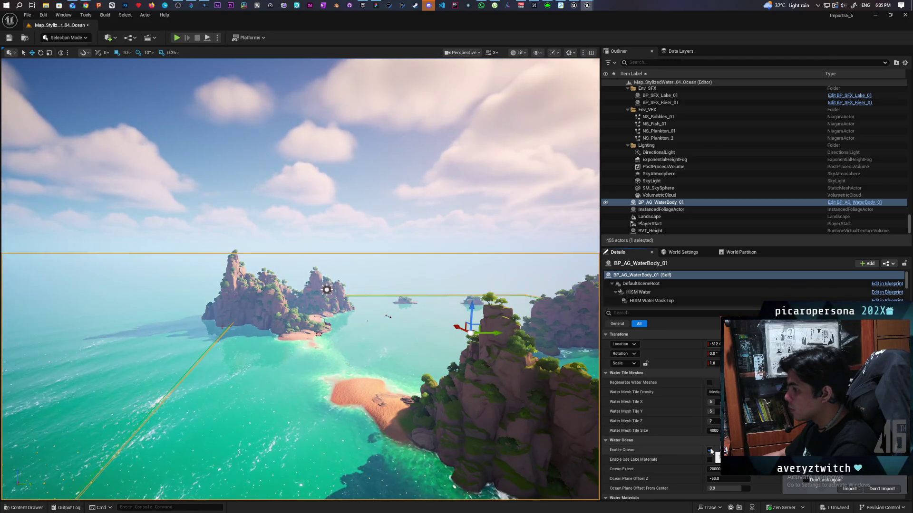
left_click(710, 451)
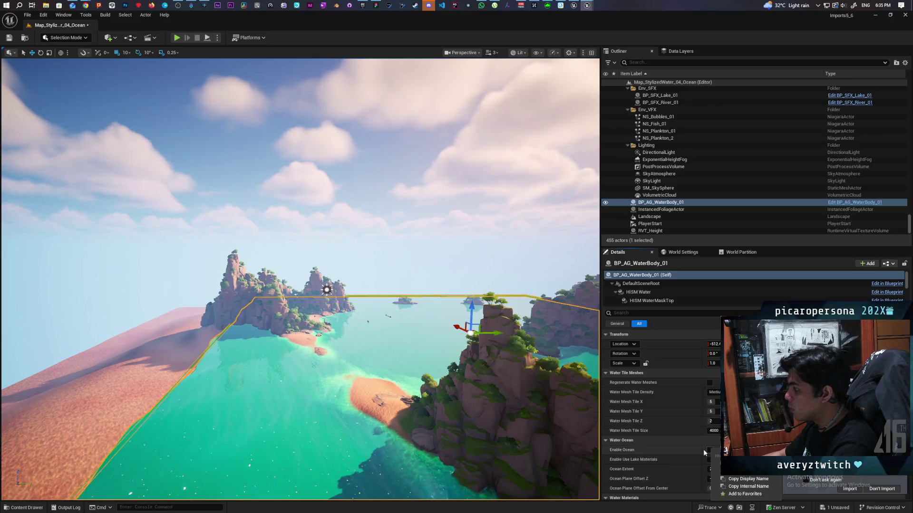
left_click(709, 450)
left_click(709, 451)
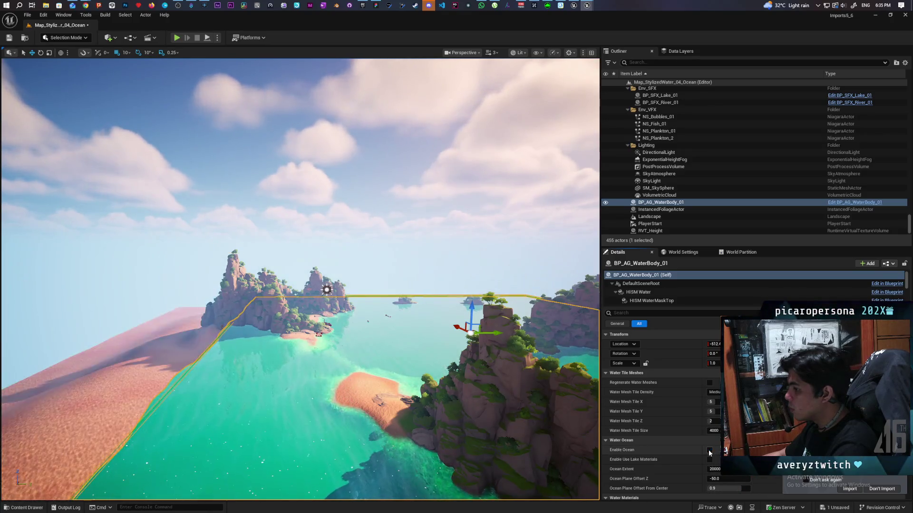
left_click(709, 450)
Fly toward the islands, selecting SM_SkySphere, and turn toward the rocky island
left_click_drag(359, 354, 318, 251)
left_click(332, 166)
mouse_move(331, 167)
left_mouse_down()
mouse_move(380, 136)
mouse_move(388, 279)
left_mouse_up()
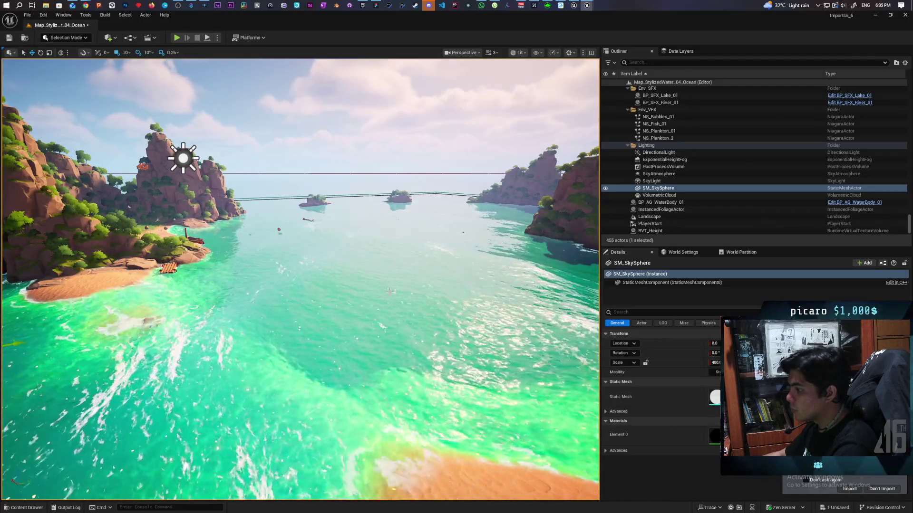
mouse_move(388, 279)
left_mouse_down()
mouse_move(328, 268)
mouse_move(447, 285)
mouse_move(447, 342)
mouse_move(447, 299)
mouse_move(447, 317)
mouse_move(423, 323)
mouse_move(423, 376)
left_mouse_up()
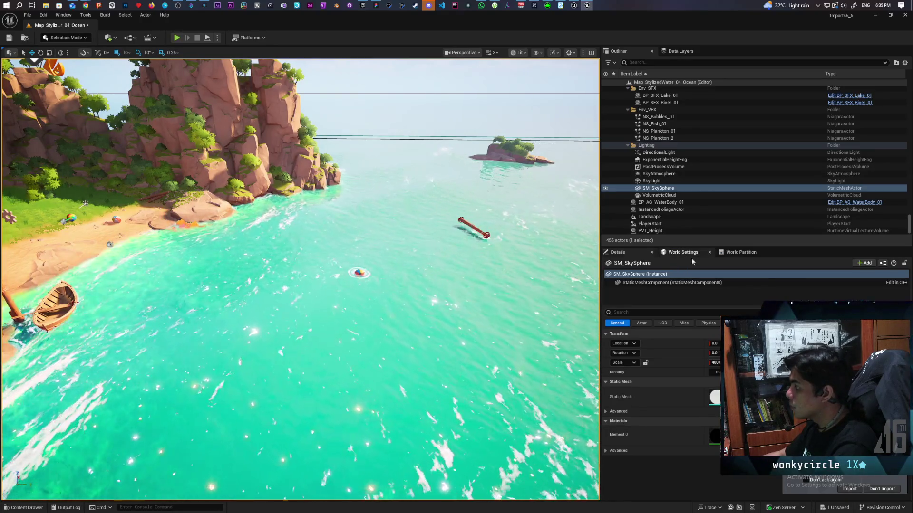
Set the World Settings GameMode Override to GM_ThirdPerson
left_click(691, 258)
left_click(778, 284)
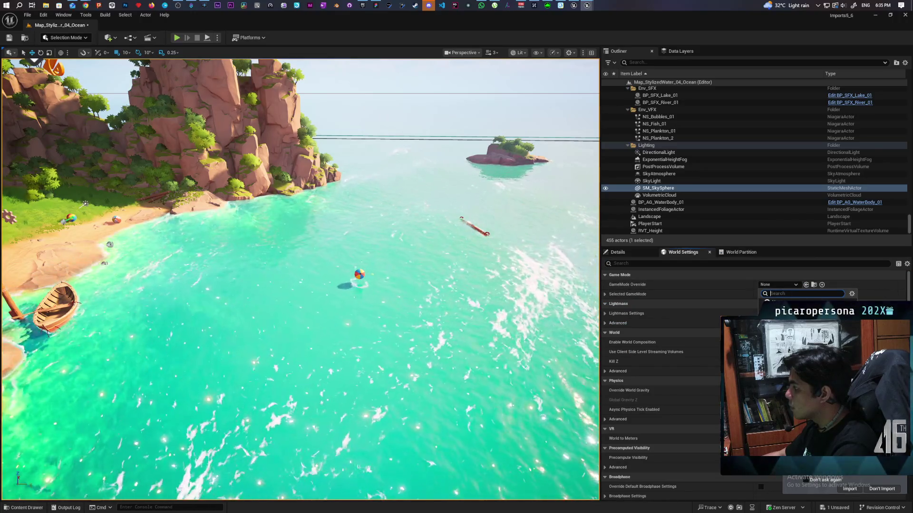
left_click(789, 314)
Start Play In Editor and run the character toward the beach
left_click(176, 38)
left_click(222, 132)
key("w")
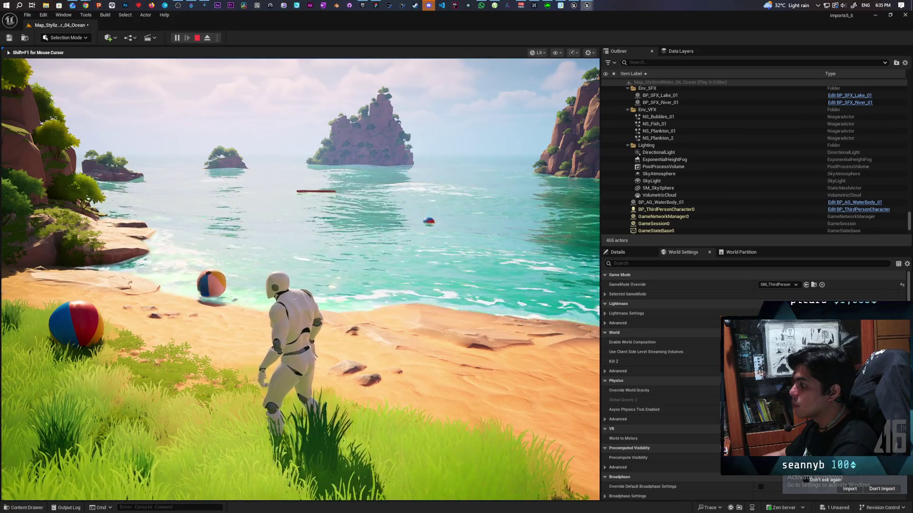
Run the mannequin along the beach into the sea beside the boat, then end play
key("w")
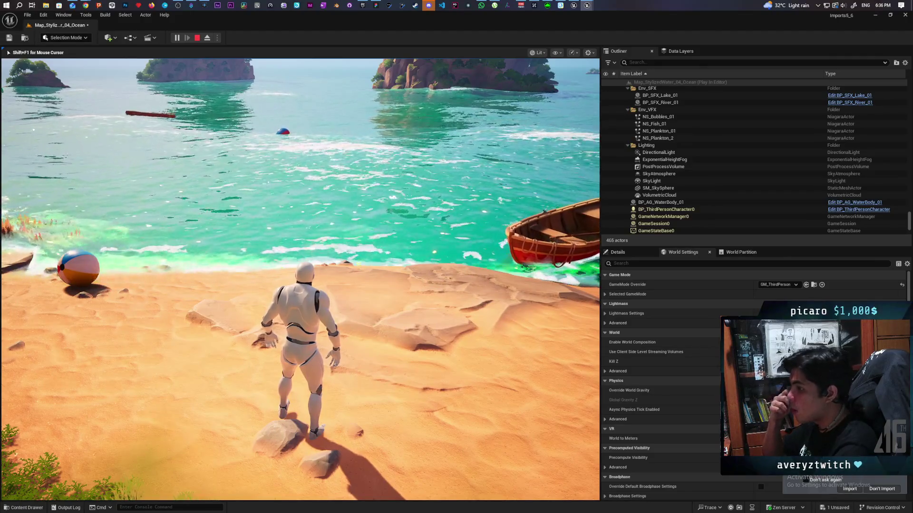
key("d")
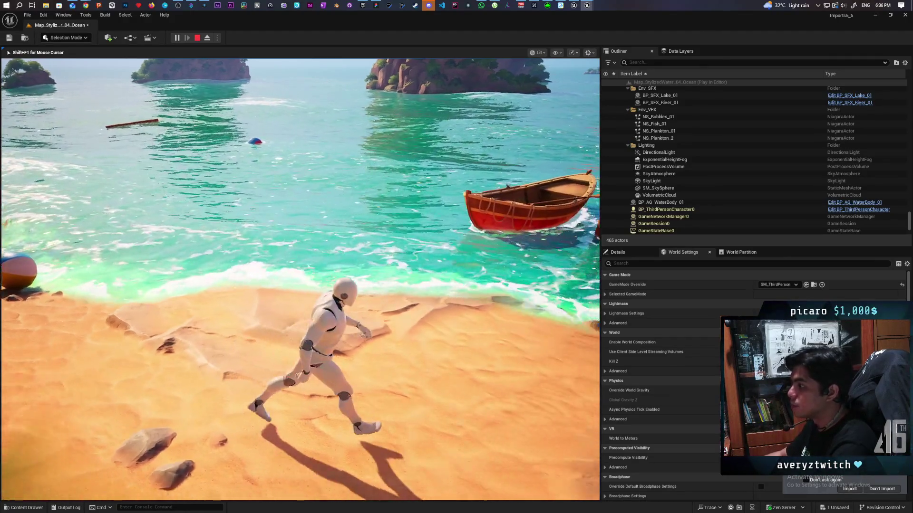
key("w")
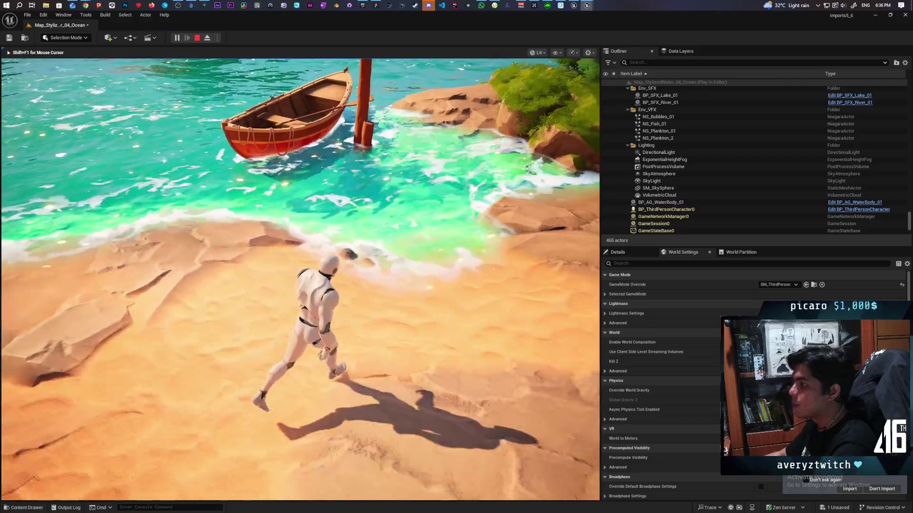
key("w")
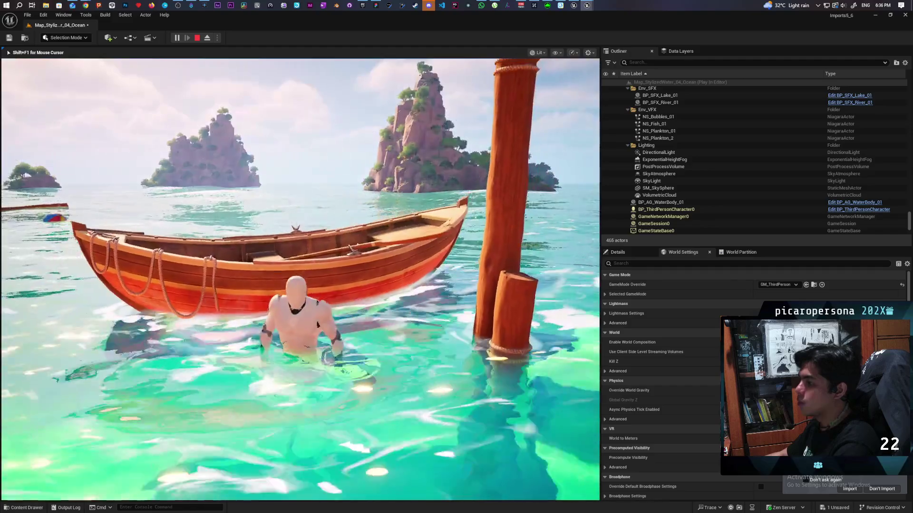
key("w")
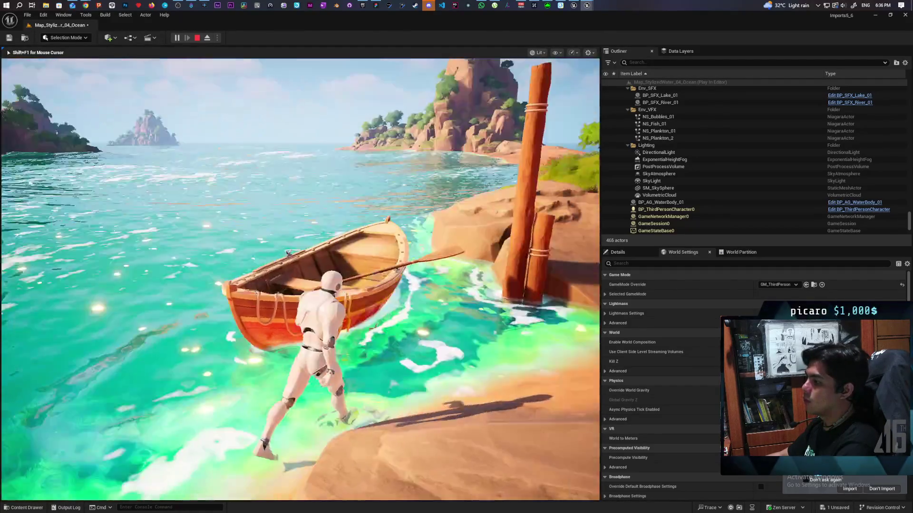
key("w")
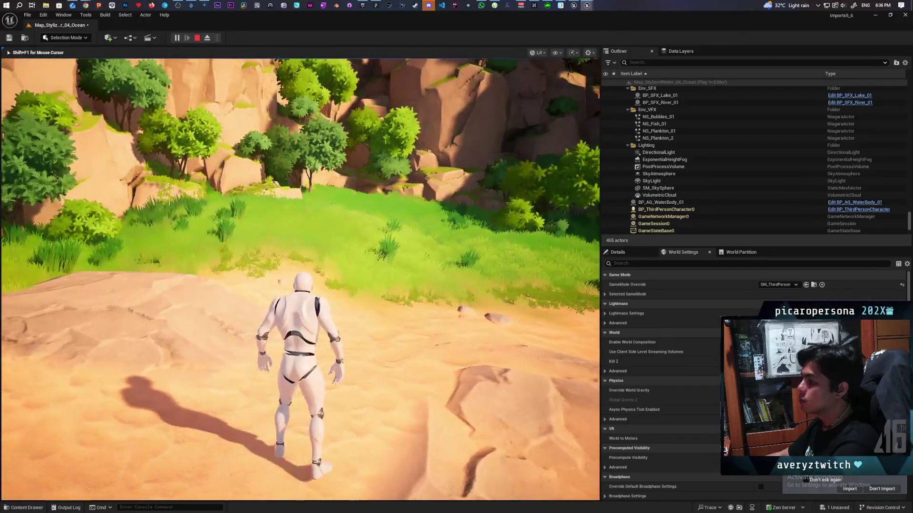
key("Escape")
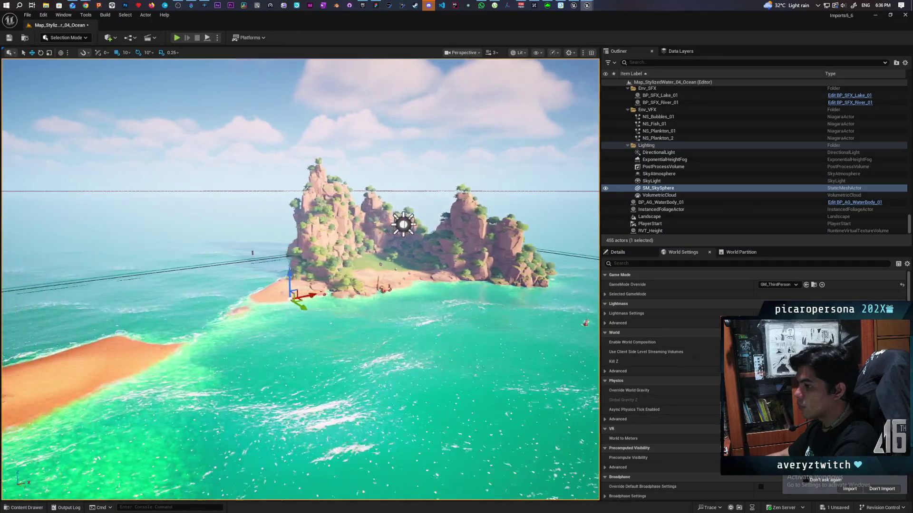
Load Map_StylizedWater_01 without saving the ocean map
key("ctrl+space")
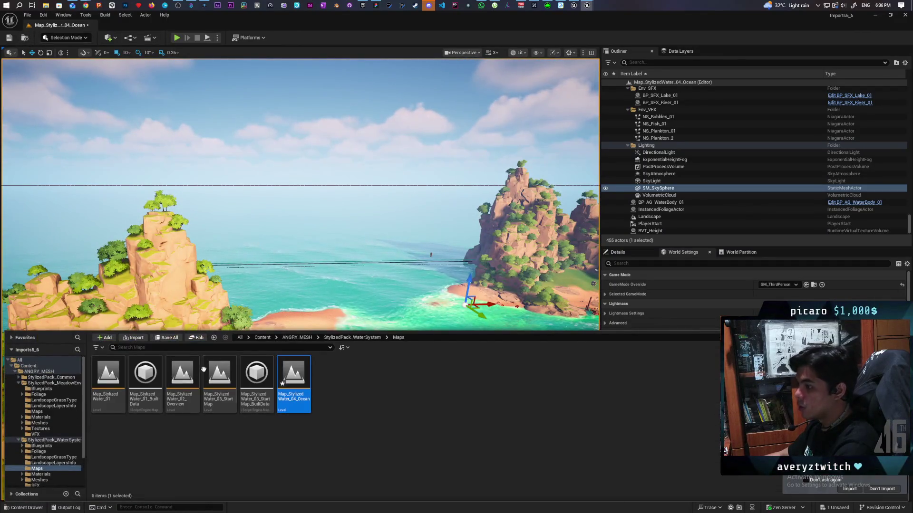
double_click(109, 375)
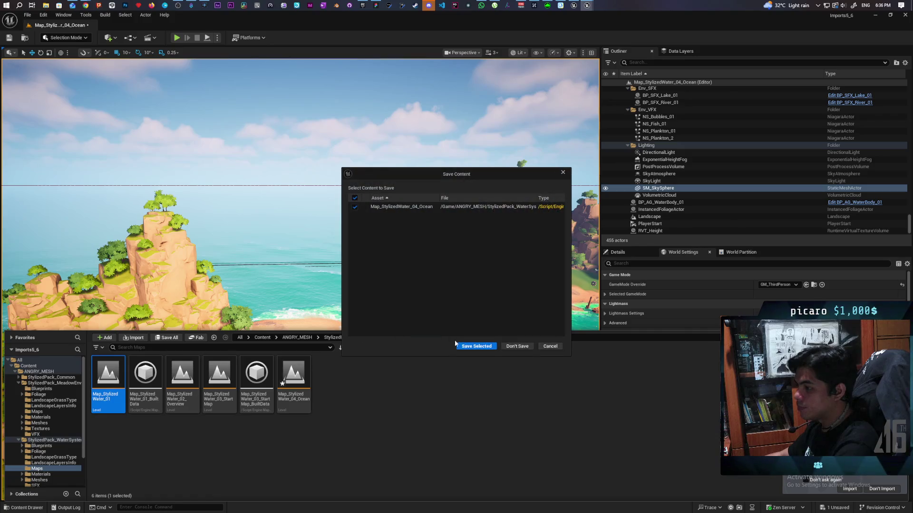
left_click(514, 347)
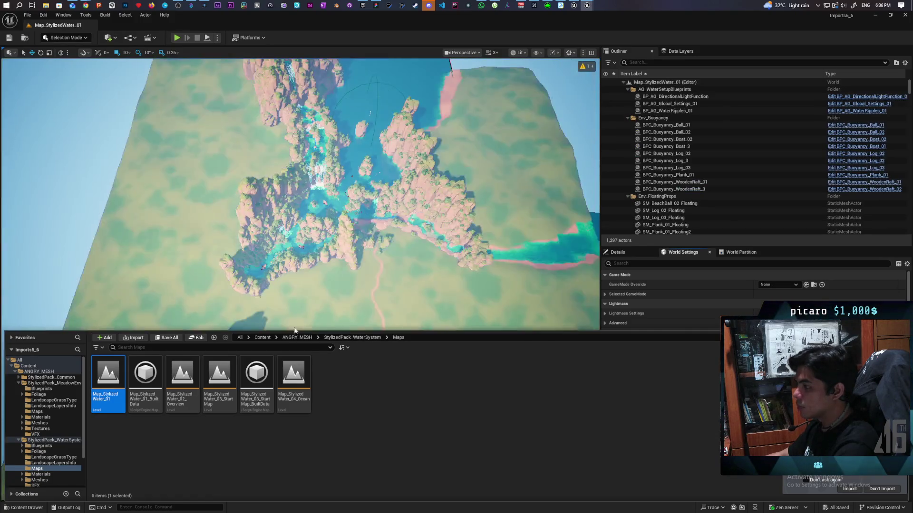
Zoom in on the river, select the buoyancy ball by the dock and locate its asset
scroll(300, 281, "up", 5)
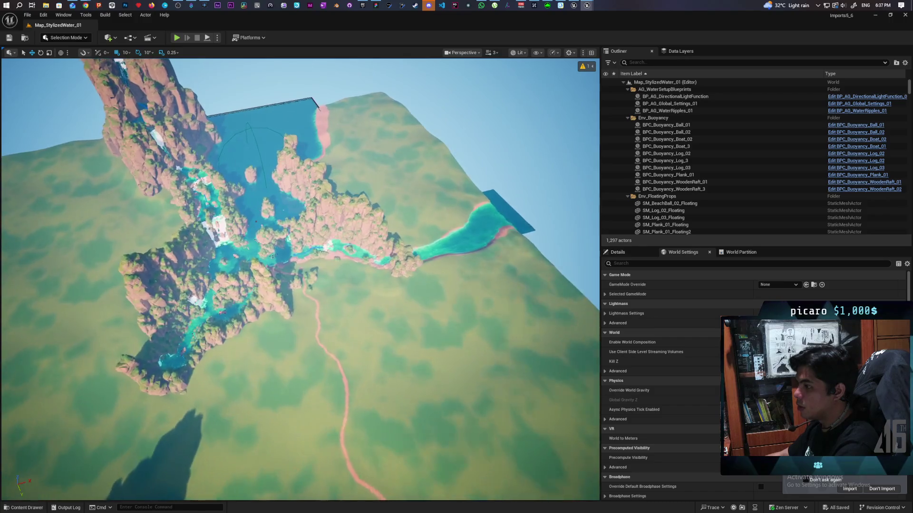
scroll(299, 280, "up", 5)
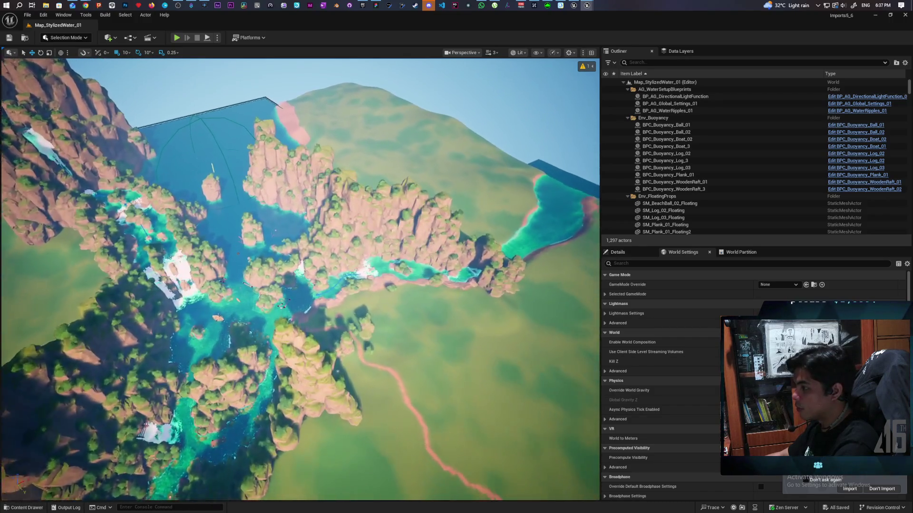
scroll(300, 280, "up", 5)
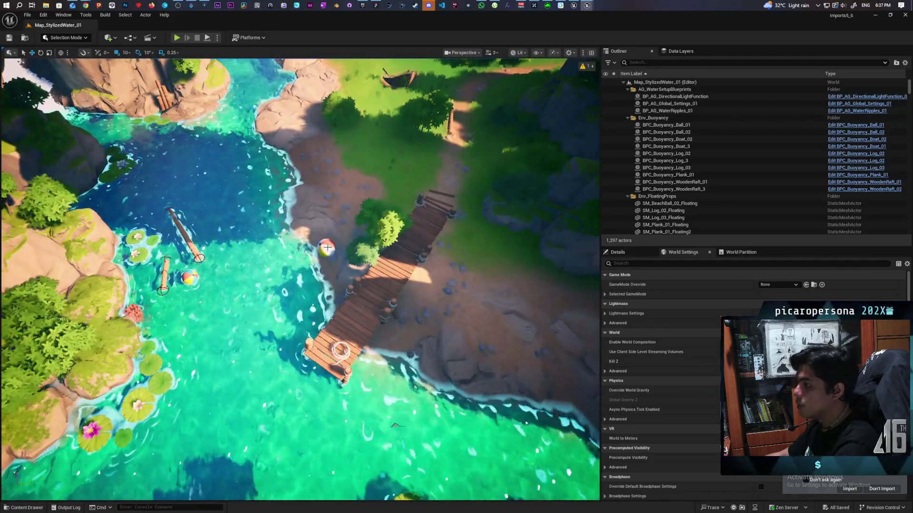
left_click(327, 248)
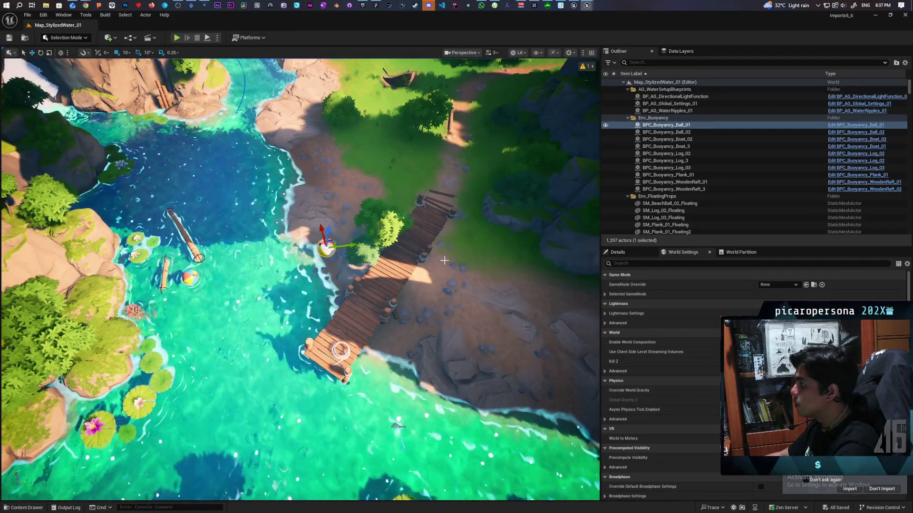
key("ctrl+b")
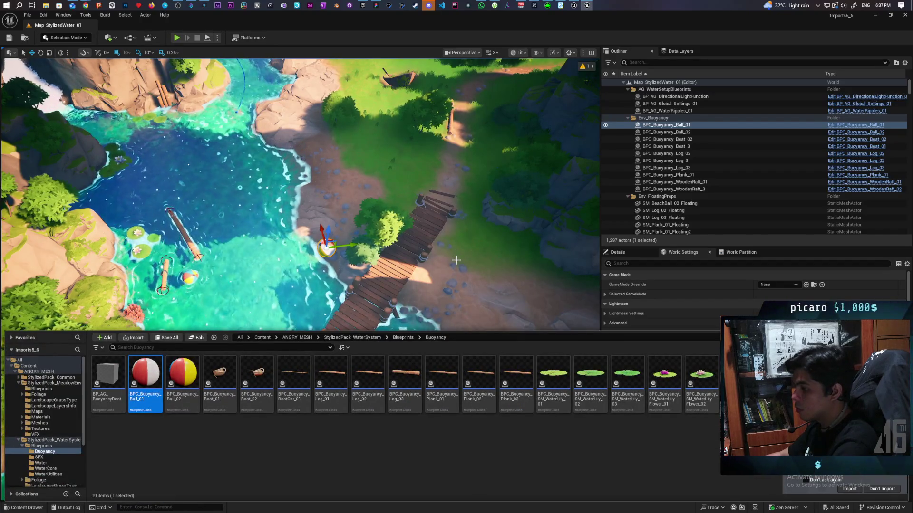
Place a second BPC_Buoyancy_Ball_01 in the river below the cliffs
left_click_drag(455, 260, 459, 174)
left_click_drag(317, 285, 318, 349)
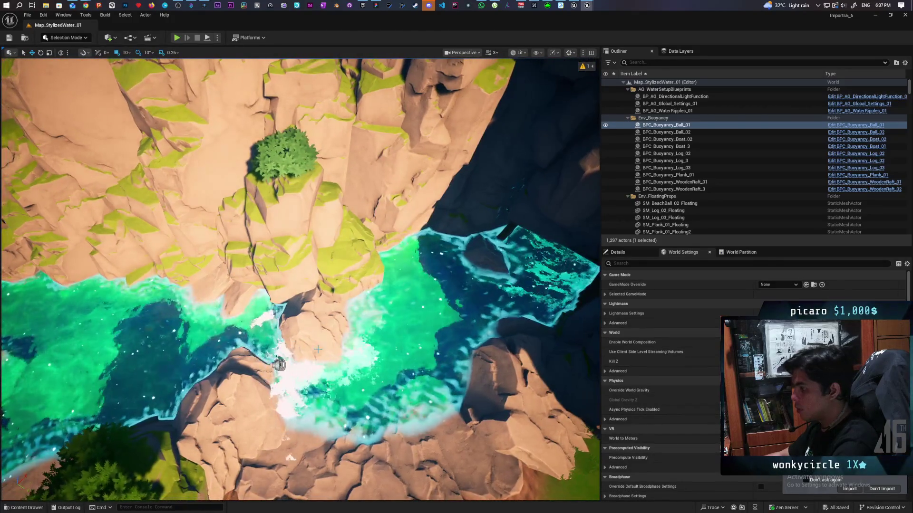
left_click(21, 508)
mouse_move(162, 336)
left_mouse_down()
mouse_move(173, 321)
mouse_move(205, 335)
left_mouse_up()
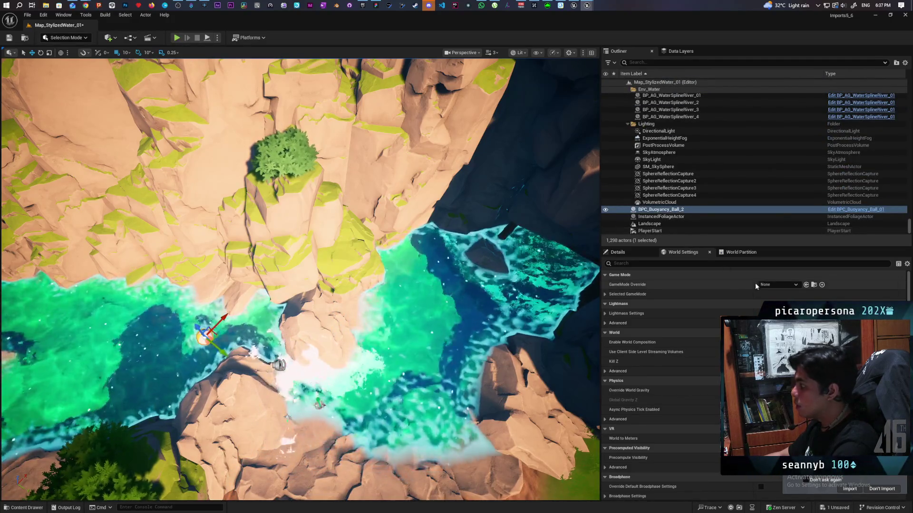
Set GameMode Override to GM_ThirdPerson and start playing the level
left_click(778, 285)
left_click(780, 311)
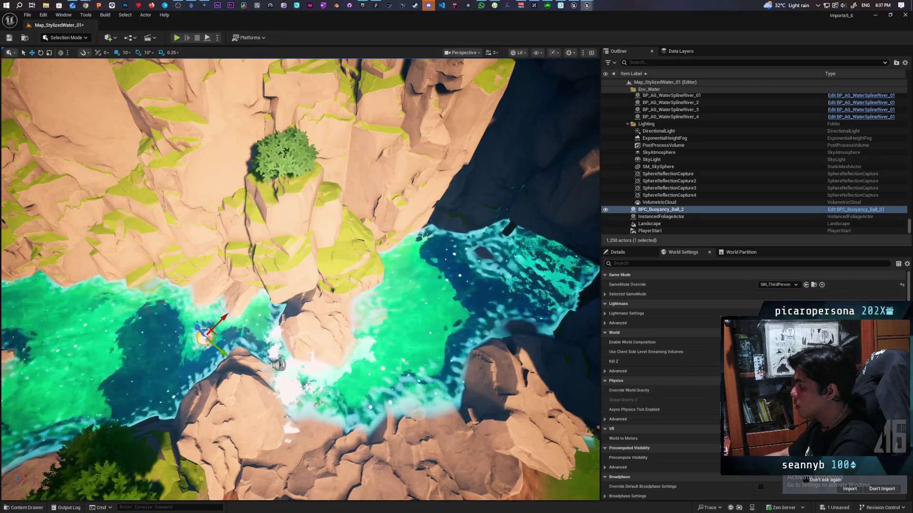
key("alt+p")
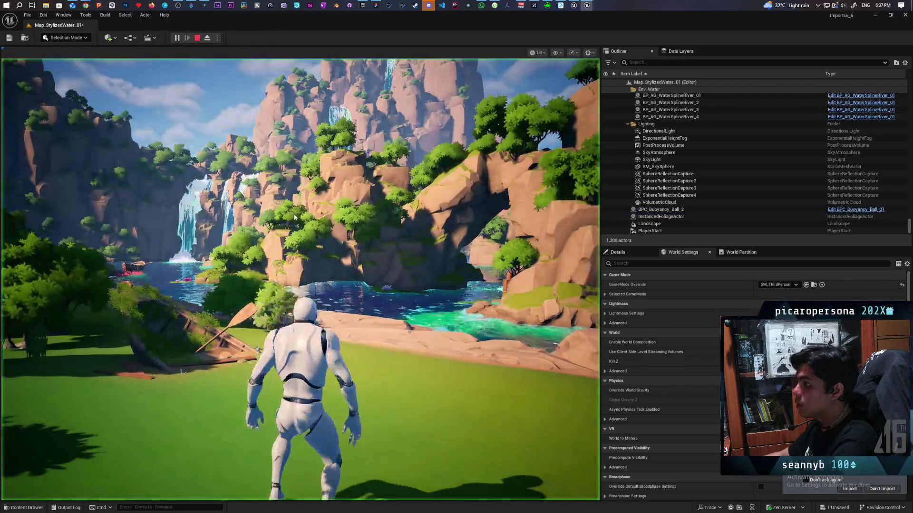
Run the mannequin across the valley, jump into the river and wade upstream, then stop play
key("w")
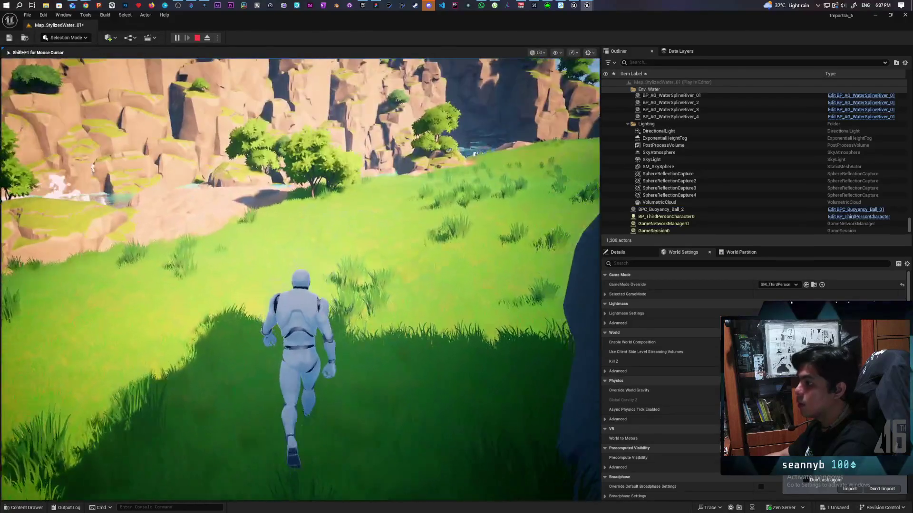
key("w")
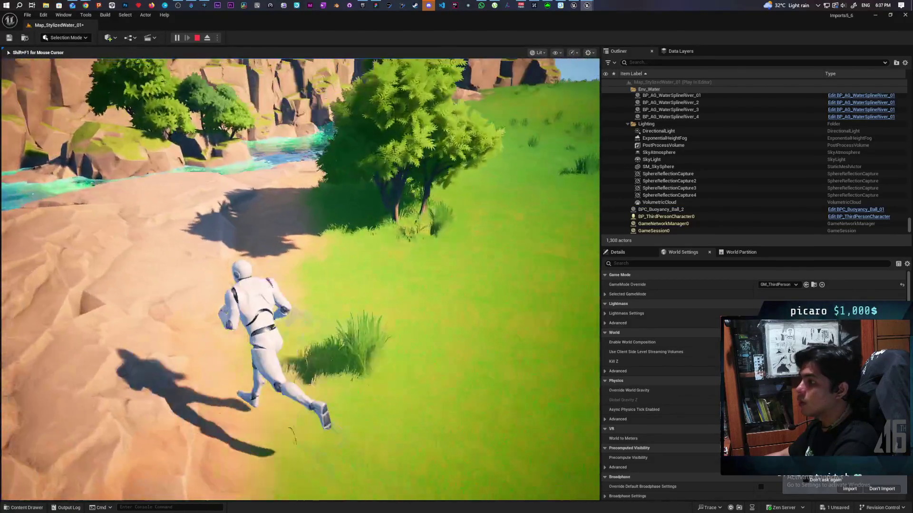
key("w")
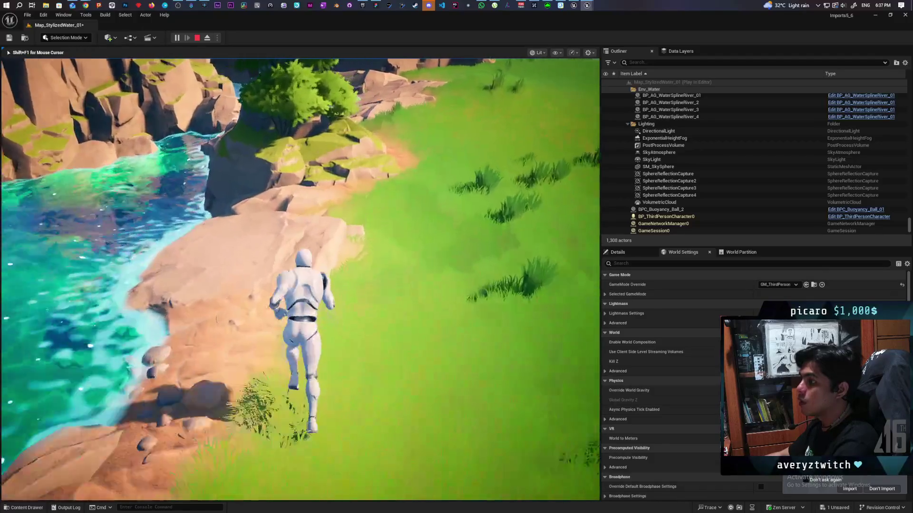
key("w")
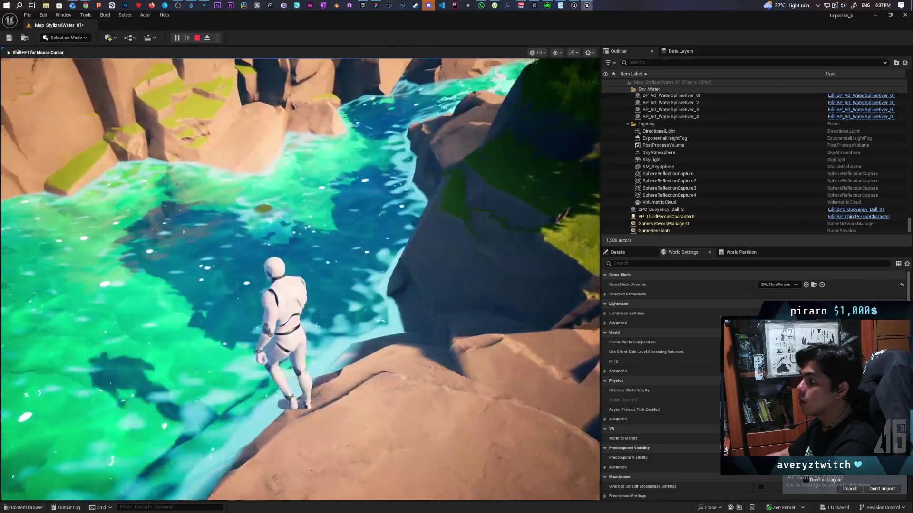
key("w")
key("w")
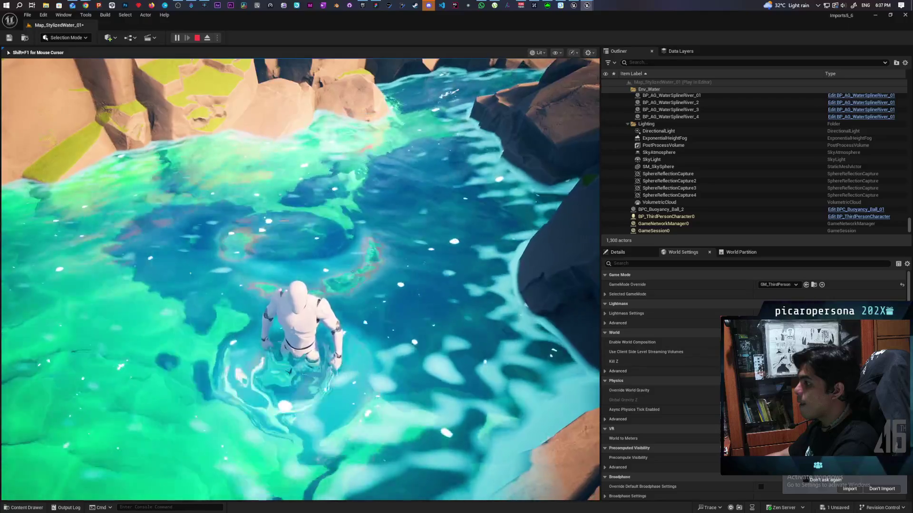
key("w")
key("w")
key("w")
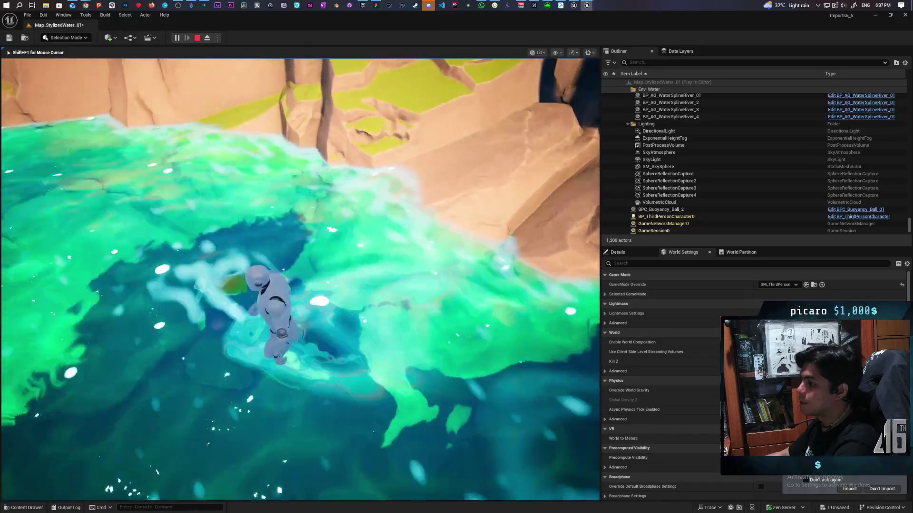
key("w")
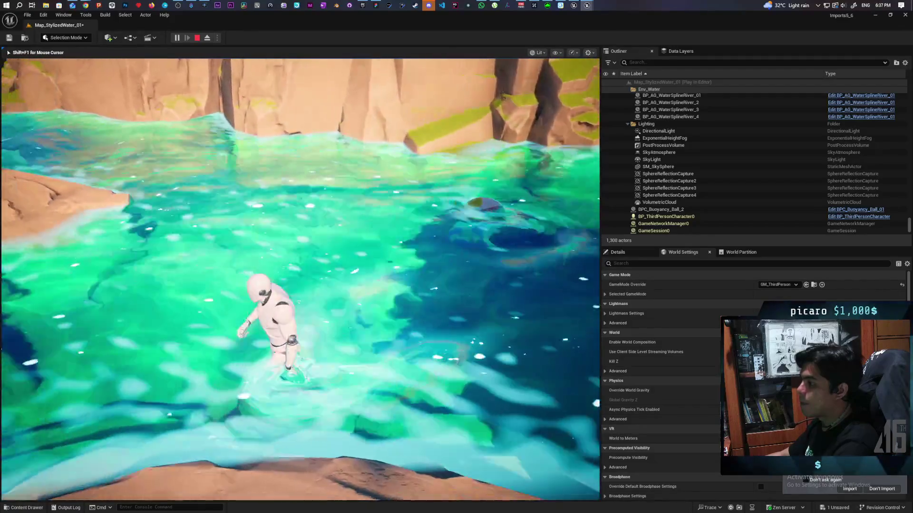
key("w")
key("w")
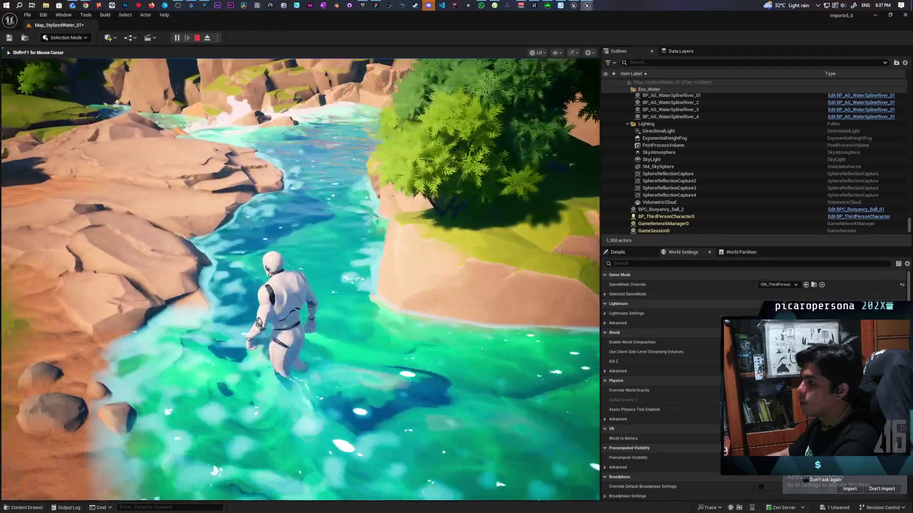
key("Escape")
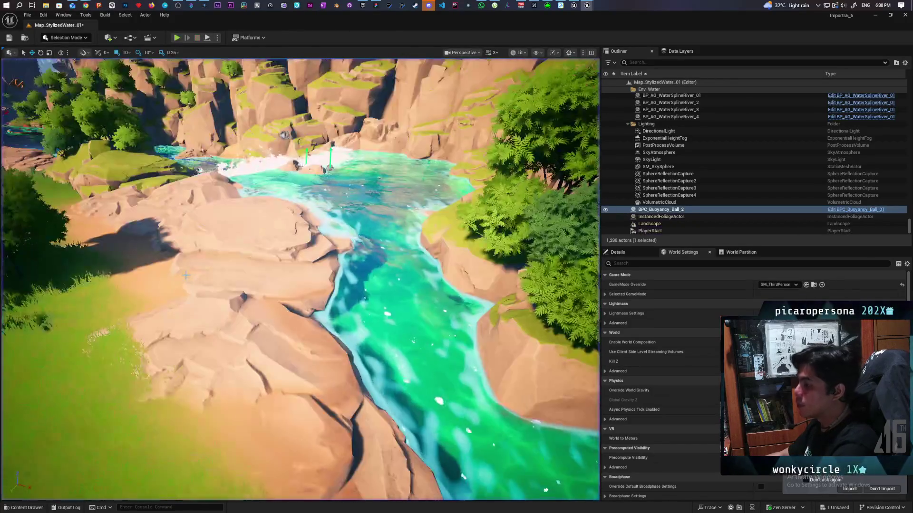
Pull the camera back over the canyon river, then start Play-In-Editor and run the character forward
scroll(16, 313, "down", 2)
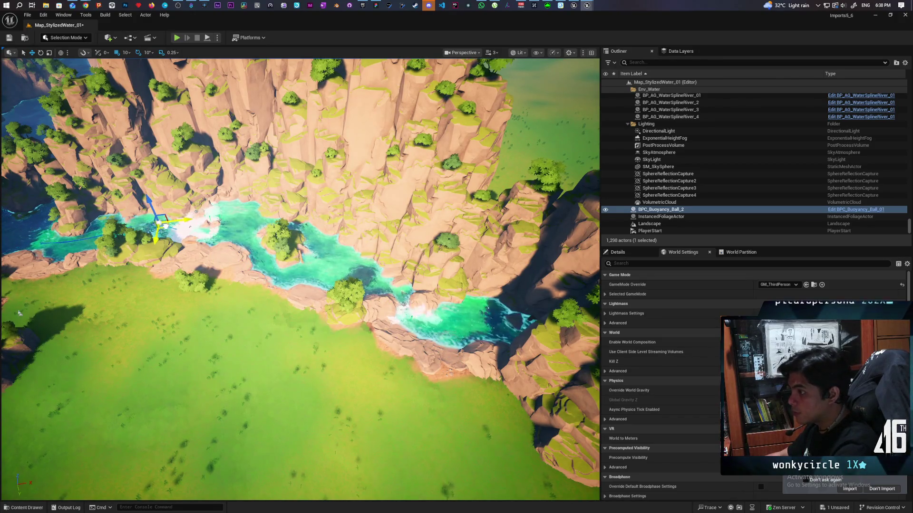
left_click(176, 37)
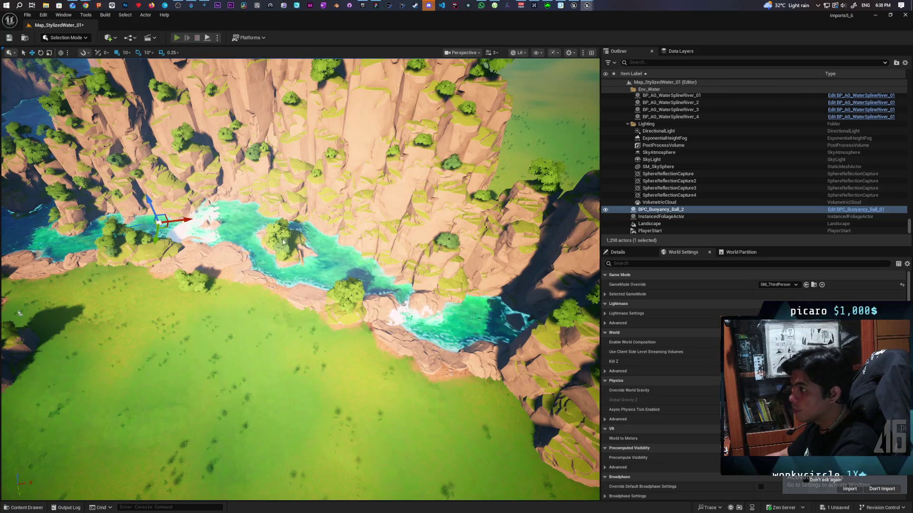
key("w")
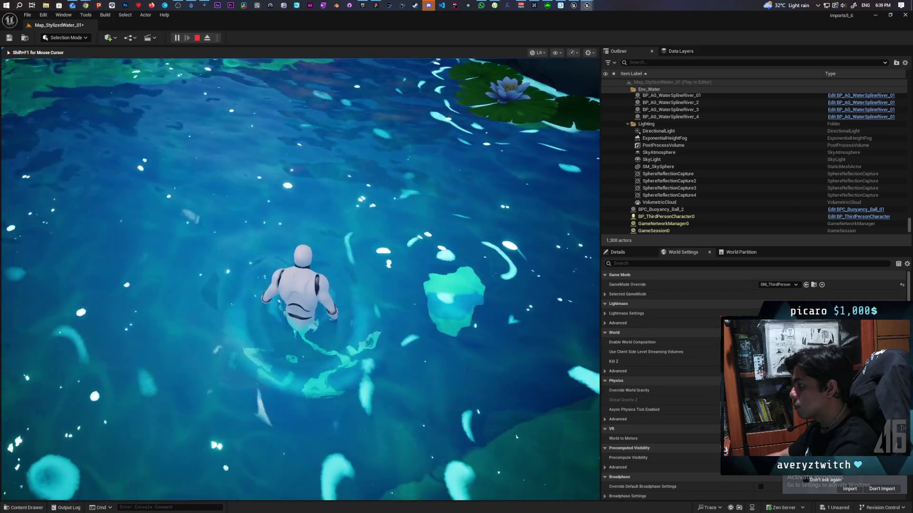
End the river play session and return to the Map_StylizedWater_01 editor
key("Escape")
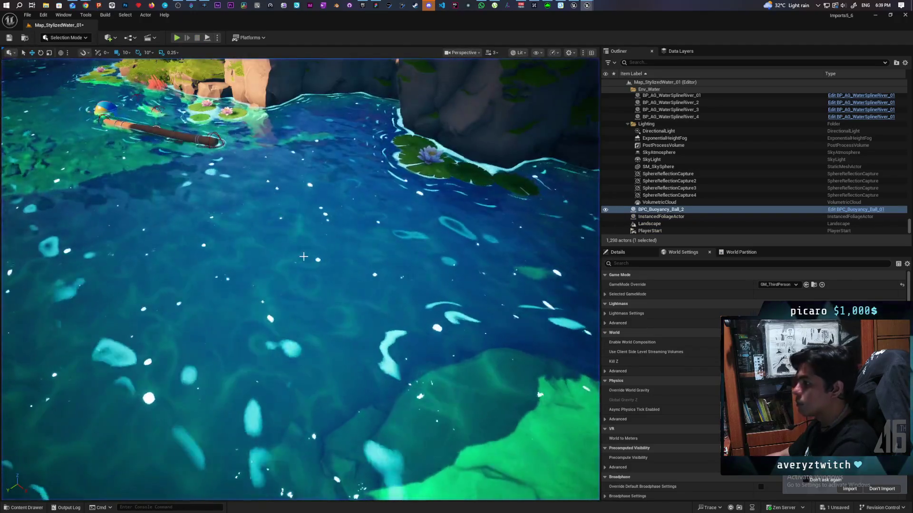
Select the beach ball BPC_Buoyancy_Ball_02 and scroll its Details down to the buoyancy and wave push settings
key("s")
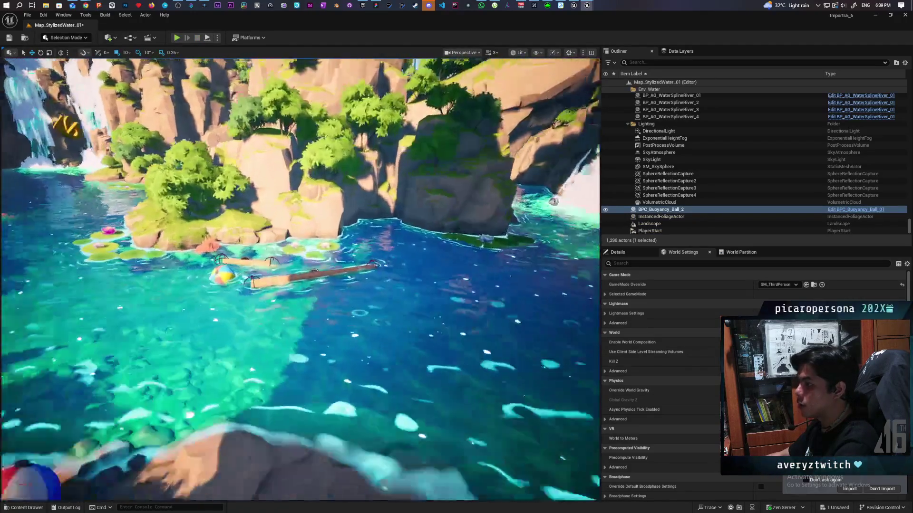
left_click(218, 274)
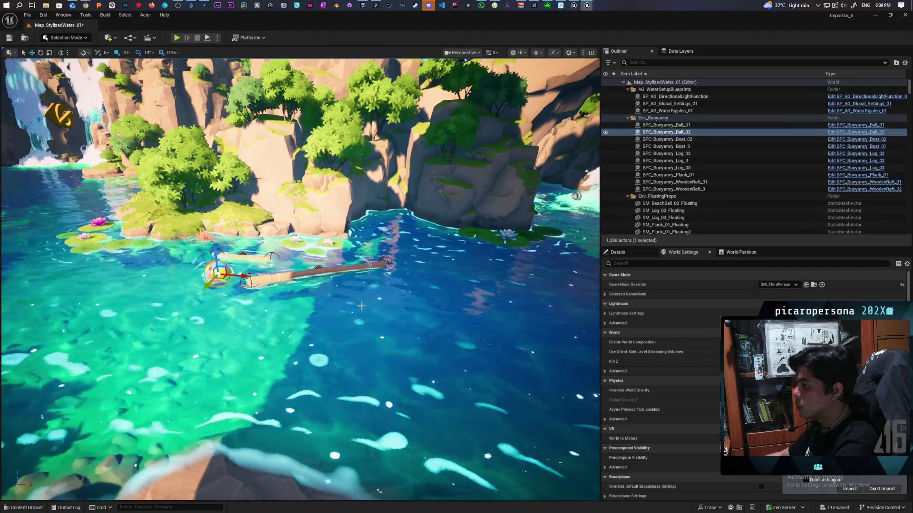
left_click(630, 252)
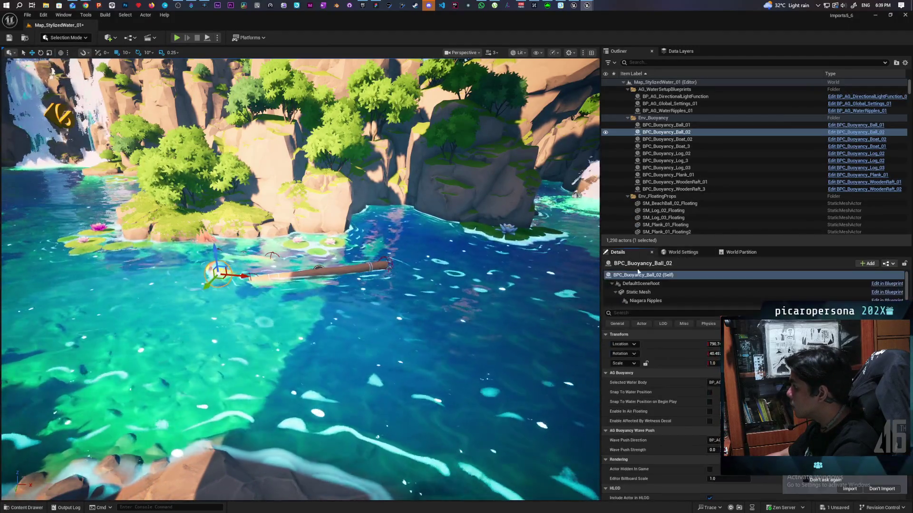
scroll(660, 411, "down", 2)
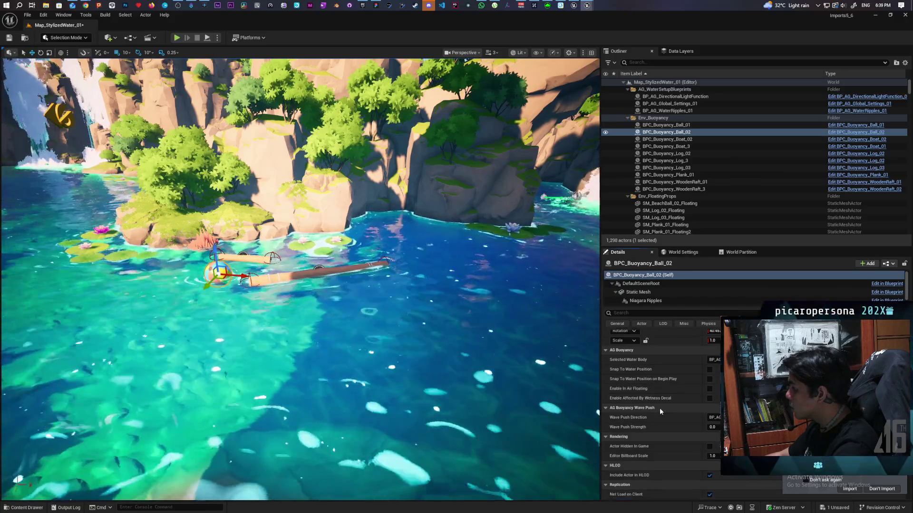
scroll(661, 399, "down", 4)
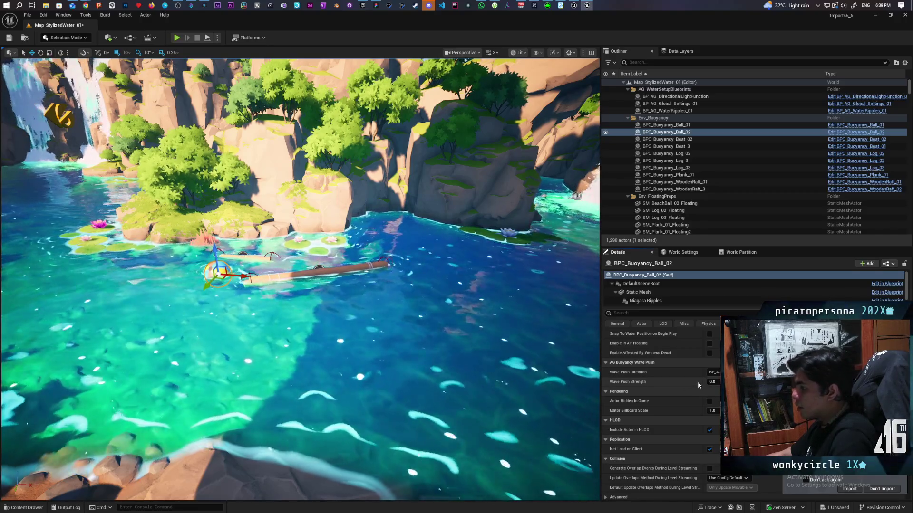
Cycle camera bookmarks 1, 2 and 3 to view the waterfall, pond and rocks
key("1")
key("2")
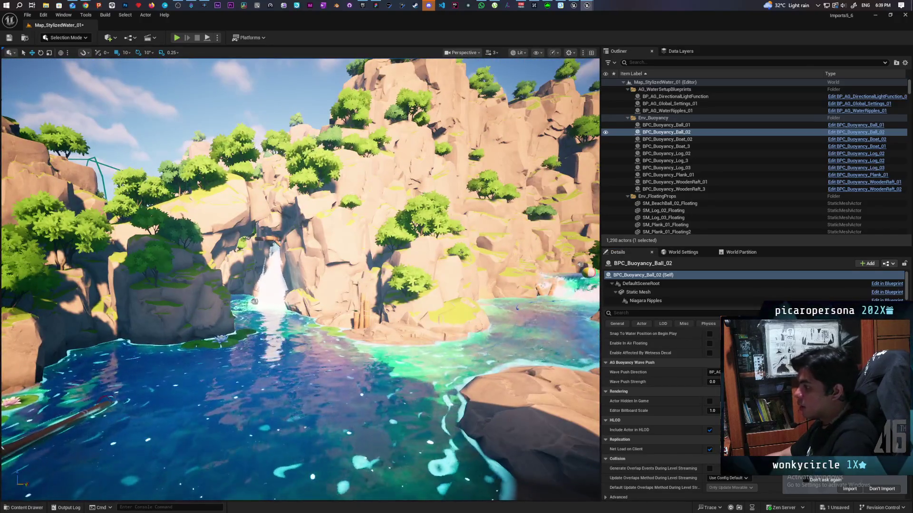
key("3")
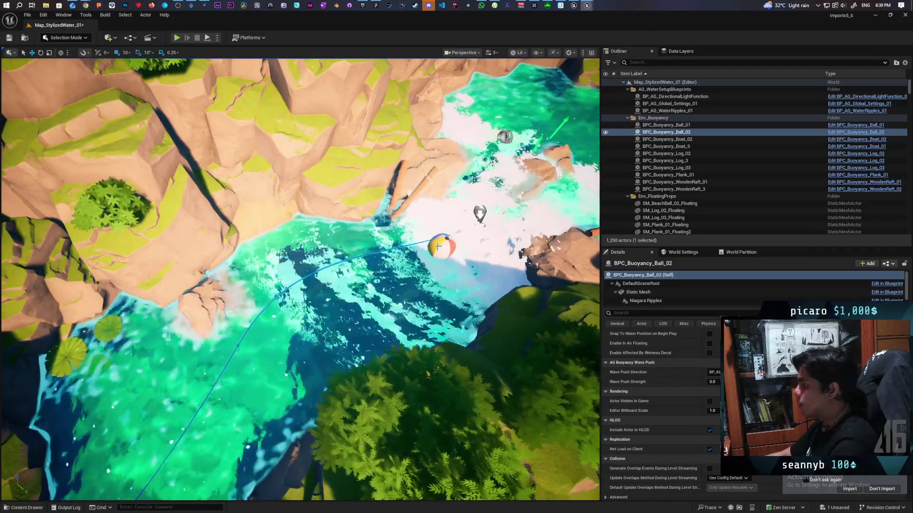
Select BPC_Buoyancy_Ball_2 and assign the listed water body as its Selected Water Body
left_click(442, 246)
scroll(383, 329, "down", 10)
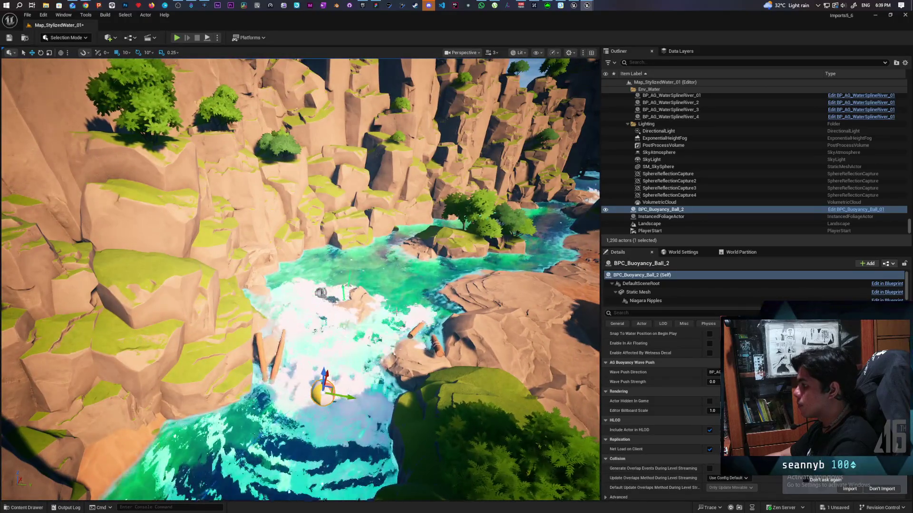
left_click_drag(382, 329, 379, 304)
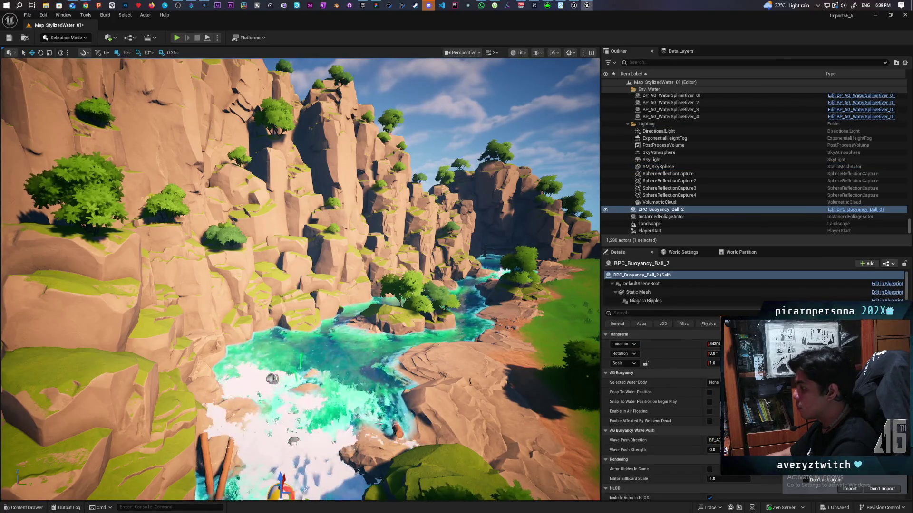
left_click(713, 382)
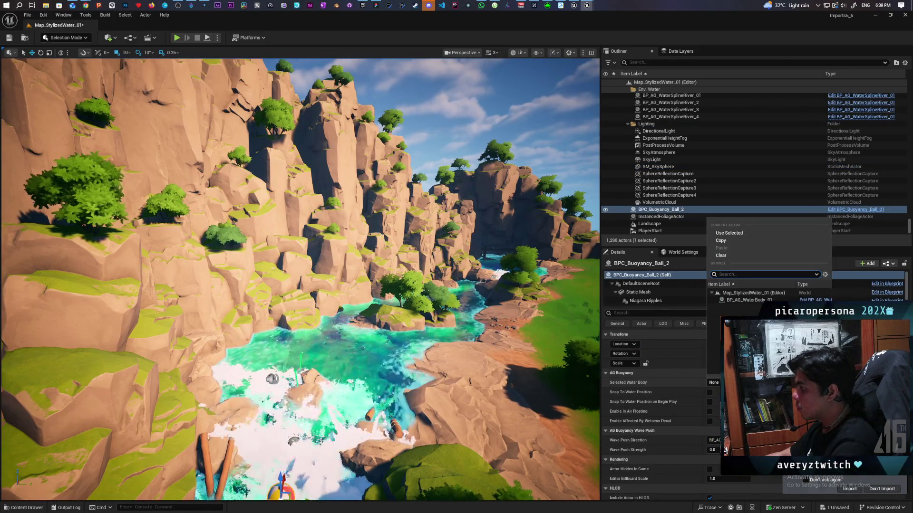
left_click(746, 300)
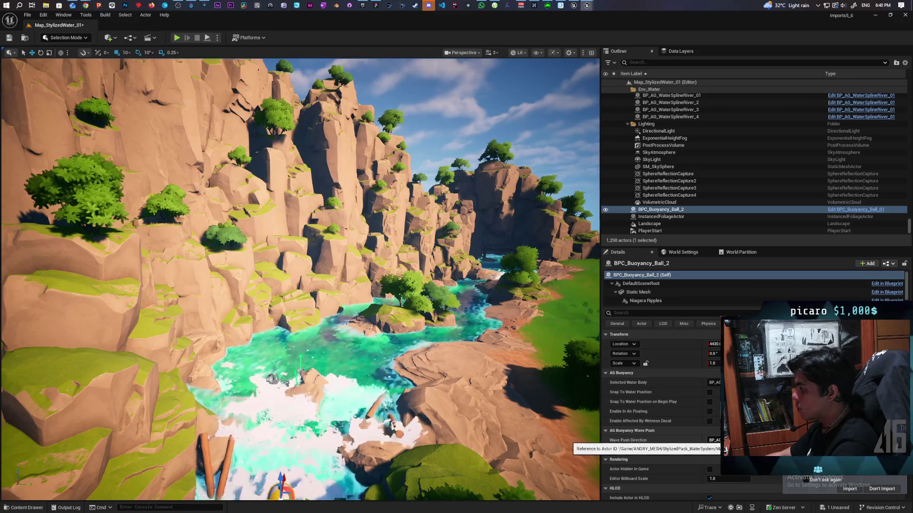
left_click(725, 449)
key("Escape")
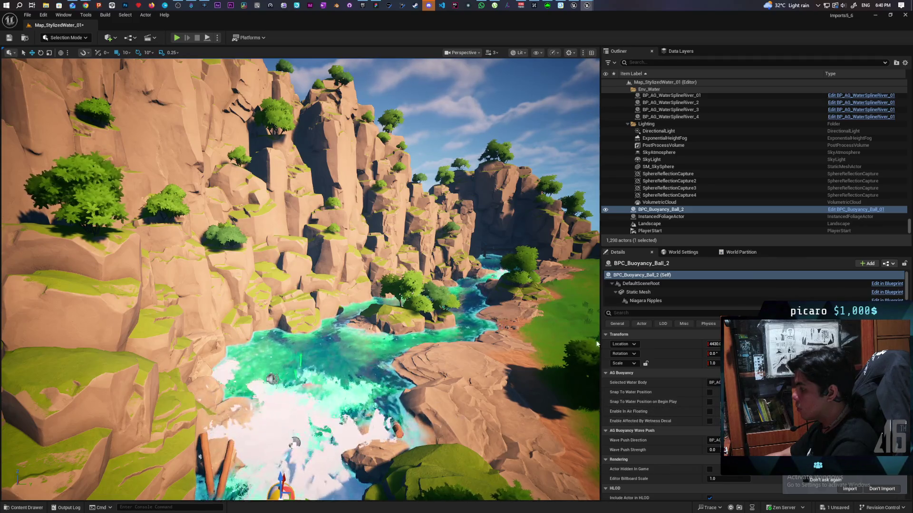
Save the map, set the ball's Wave Push Strength to 1.0, and start playing
key("ctrl+s")
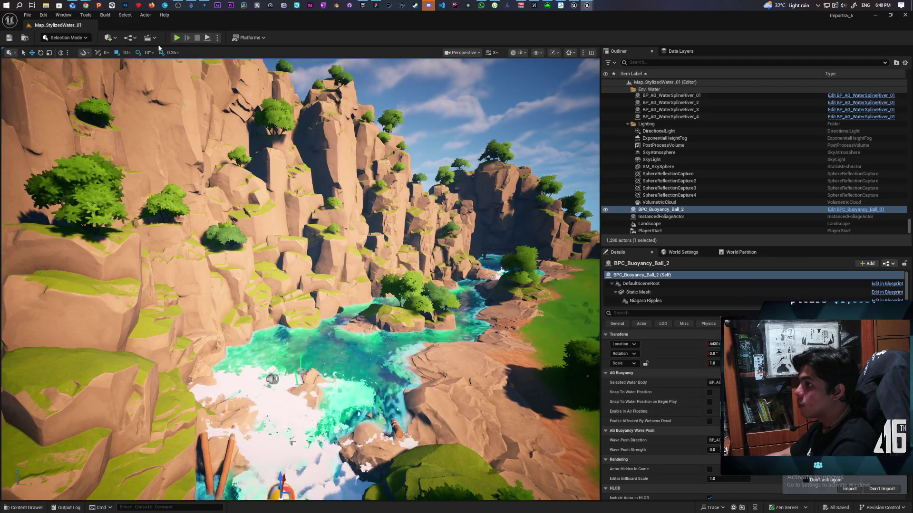
left_click(713, 450)
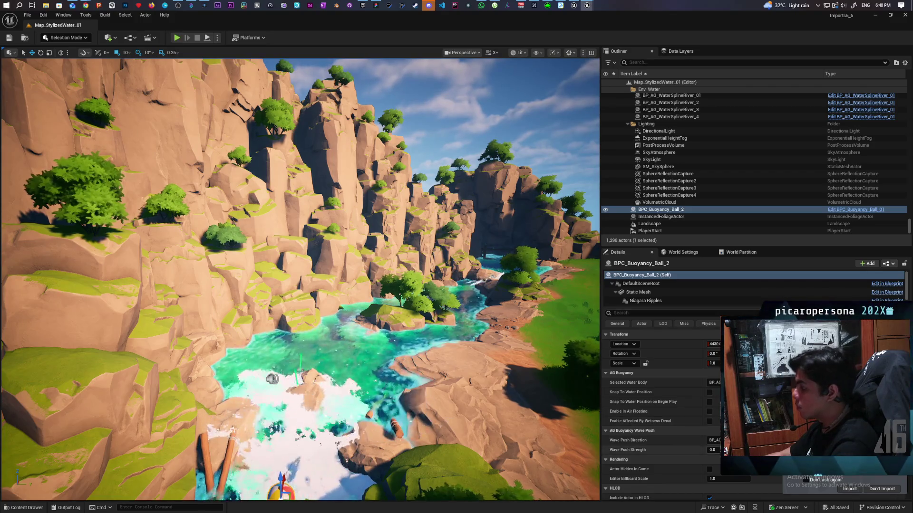
type("1")
key("Return")
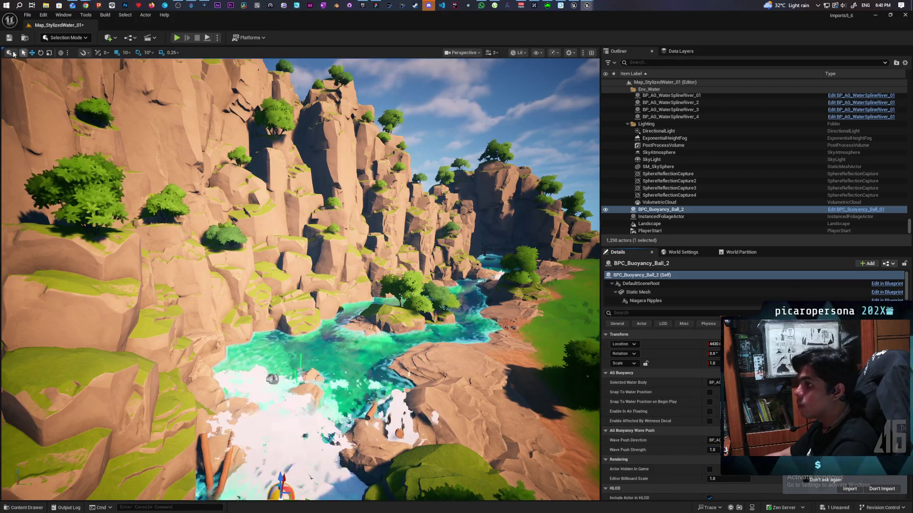
left_click(176, 38)
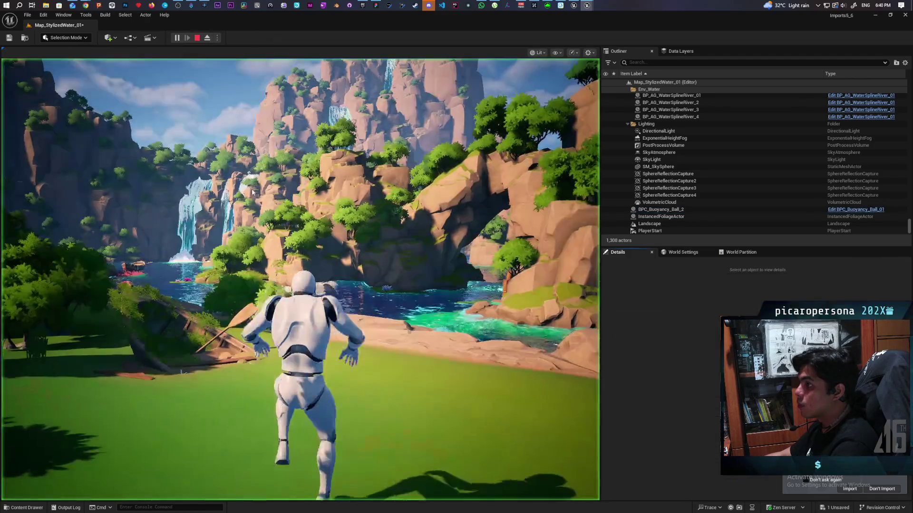
Run the character across the grass, jump into the river, and swim up to the beach ball
key("w")
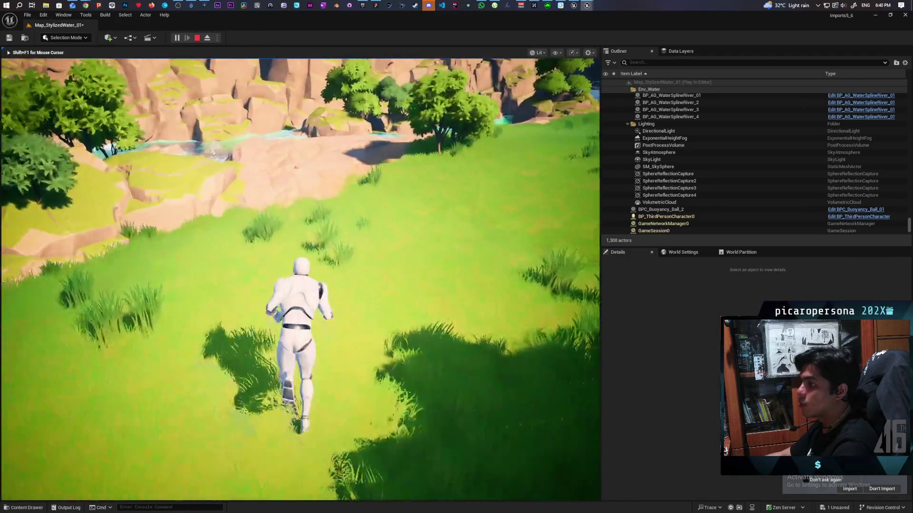
key("w")
key("w")
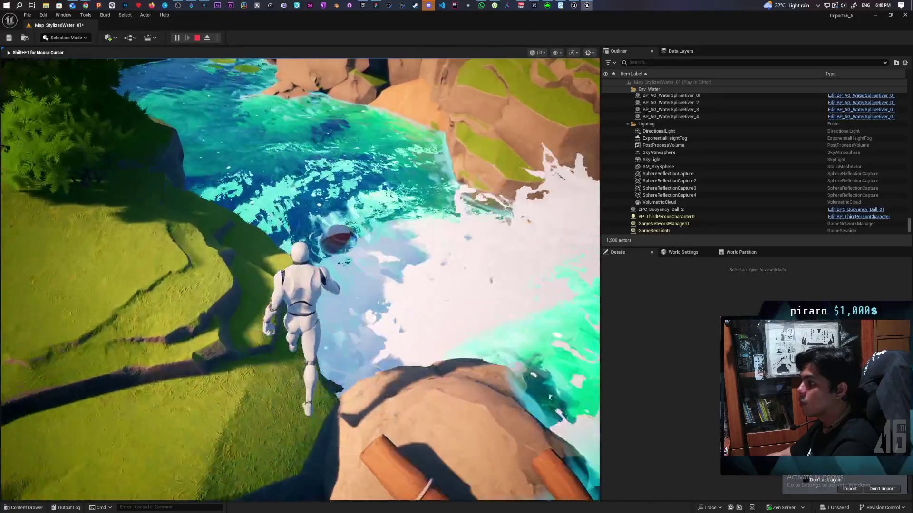
key("w")
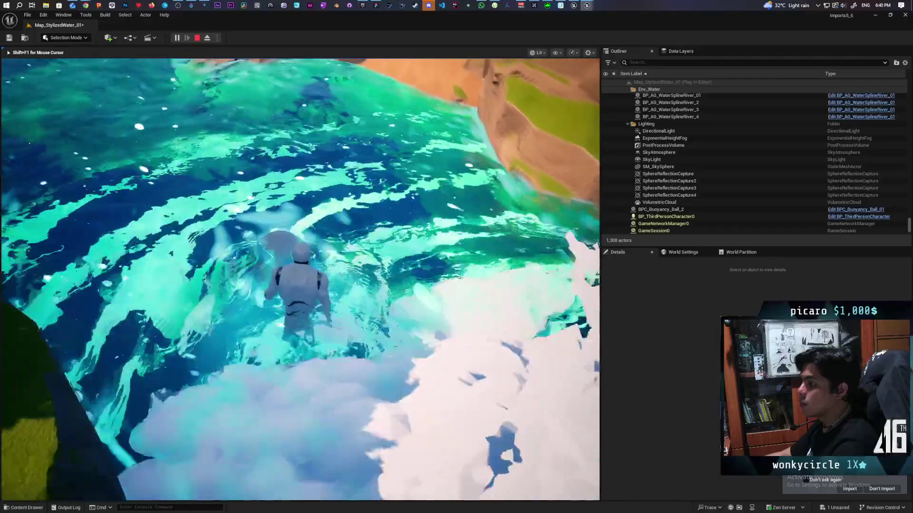
key("w")
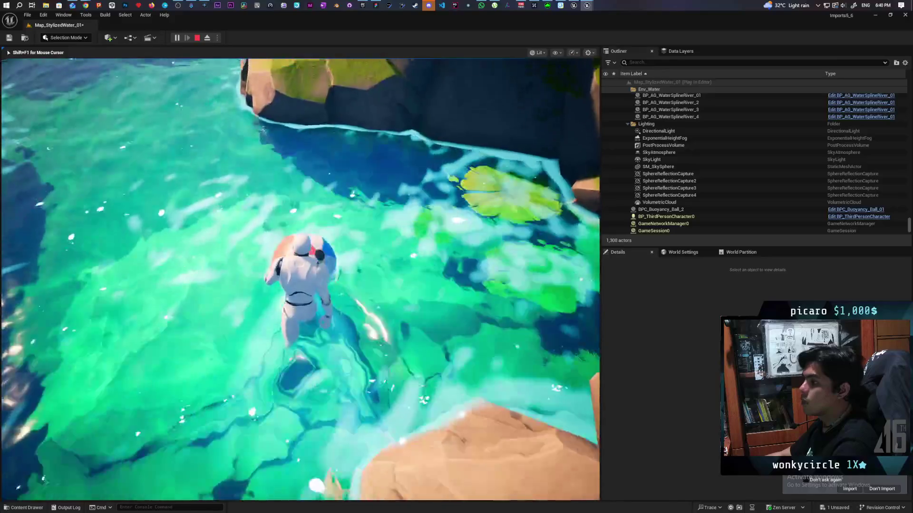
key("w")
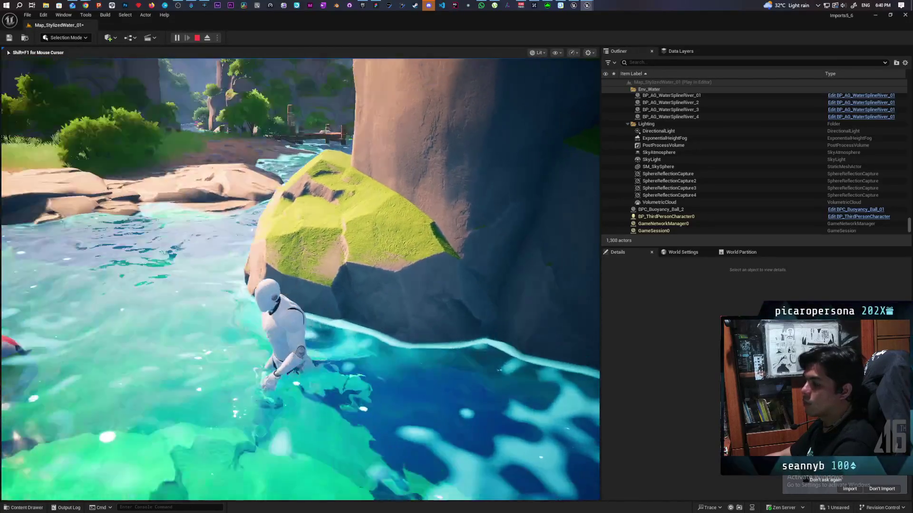
key("w")
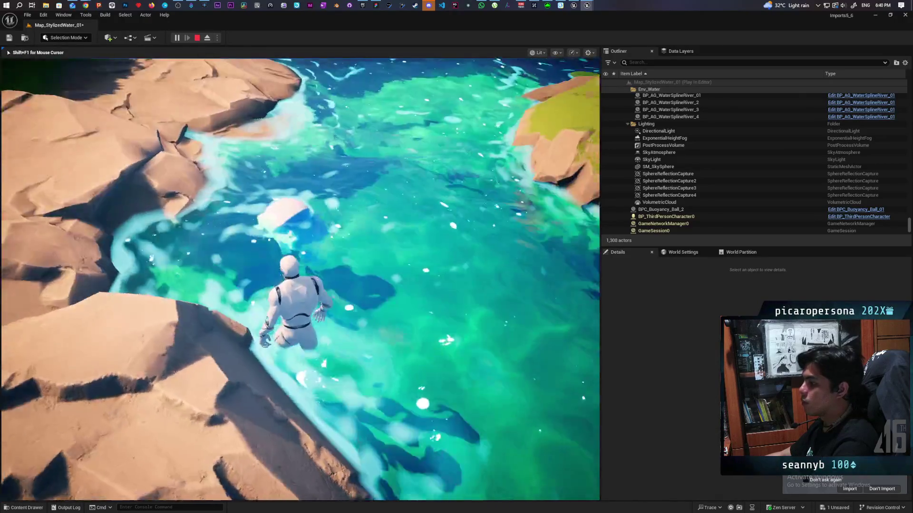
key("w")
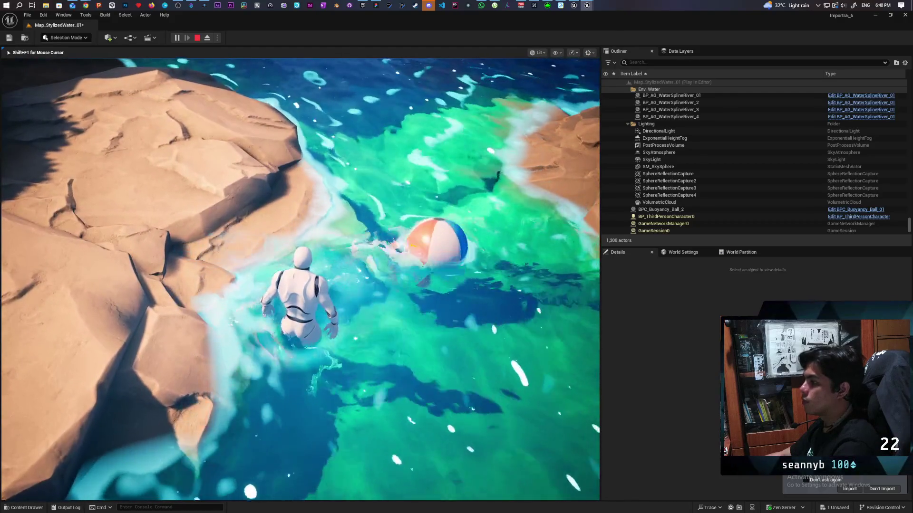
key("w")
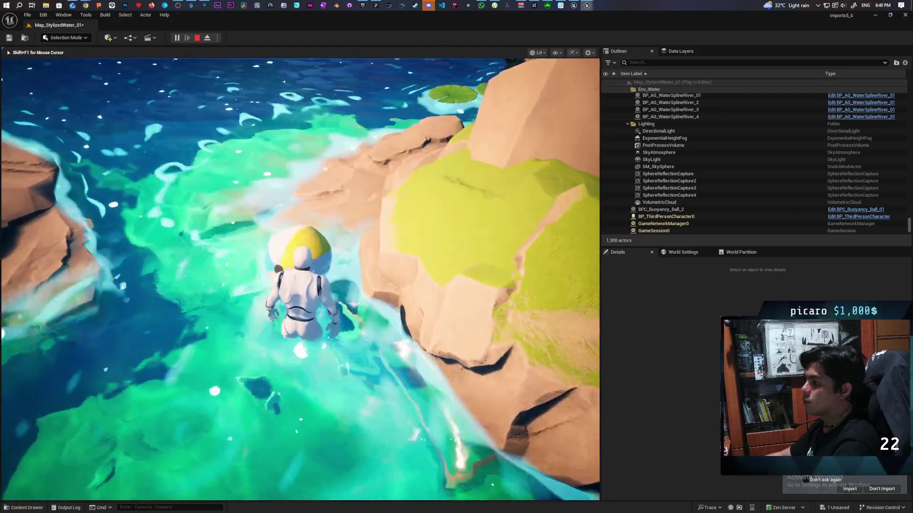
key("w")
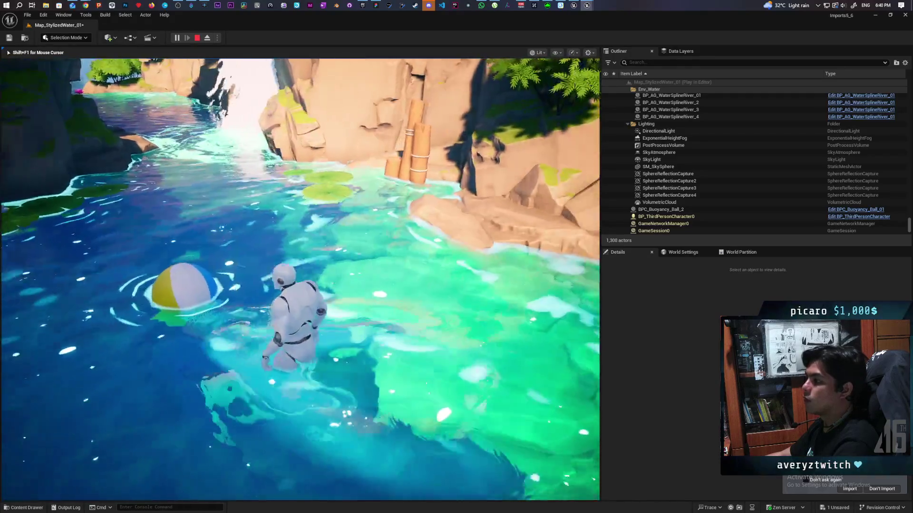
Swim around the beach ball toward the waterfall, end the session, and frame the buoyancy ball
key("a")
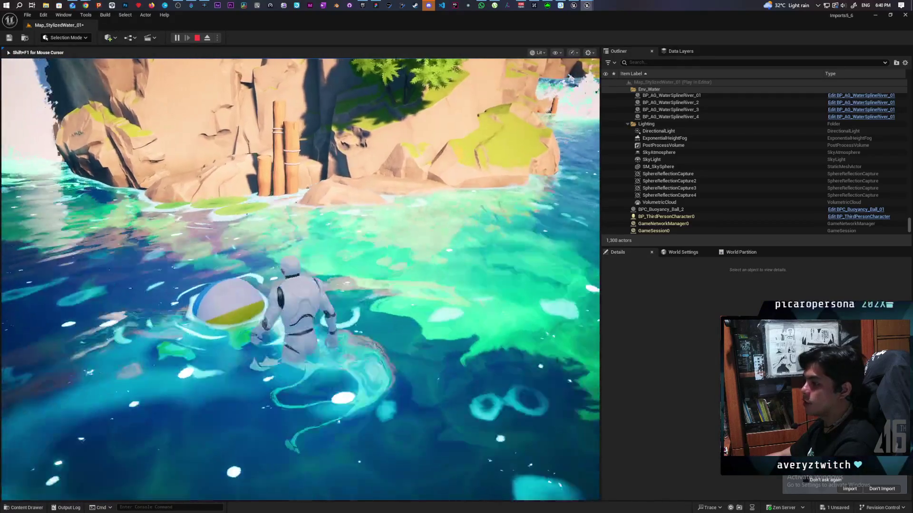
key("w")
key("w")
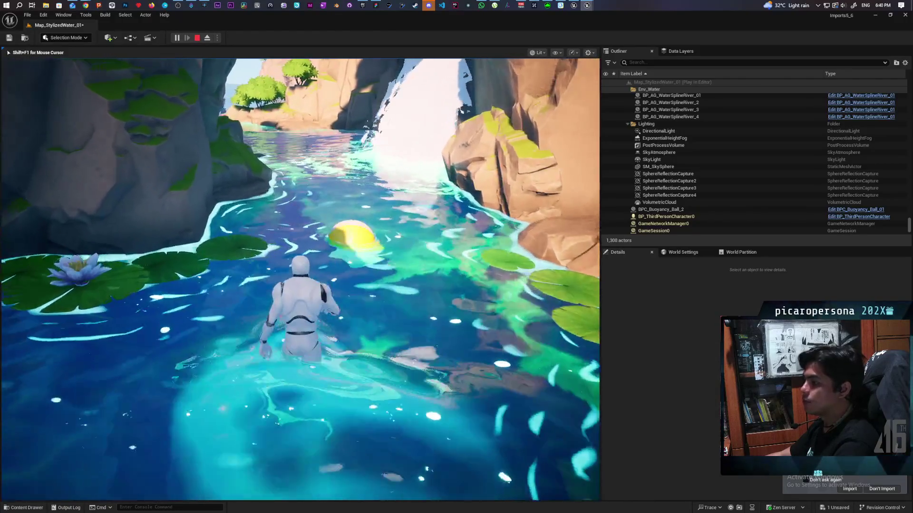
key("d")
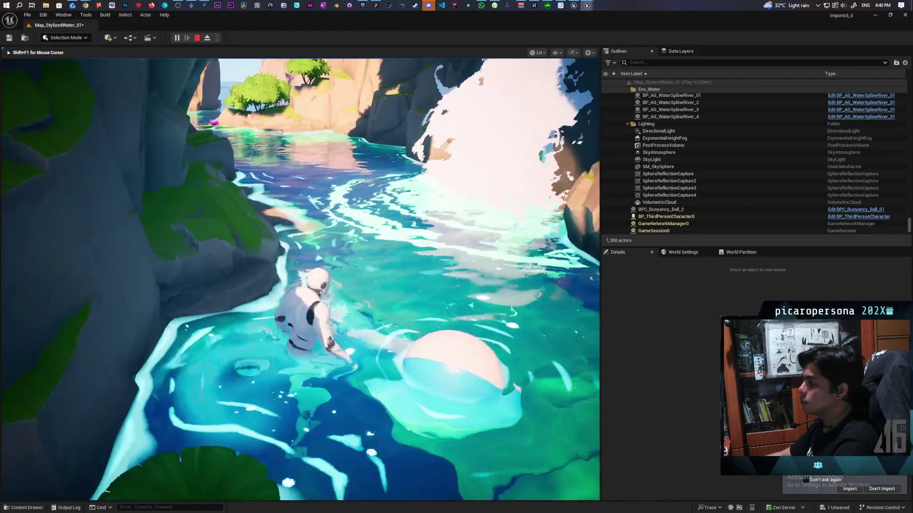
key("w")
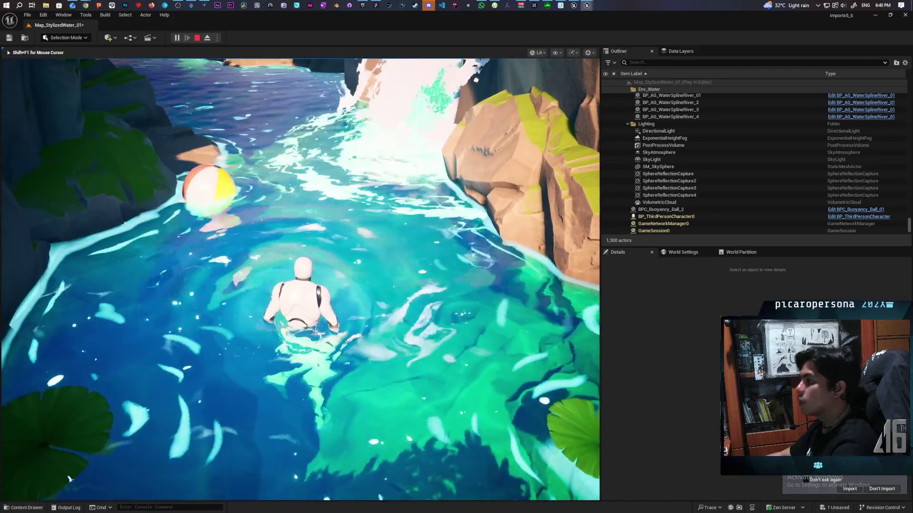
key("Escape")
key("f")
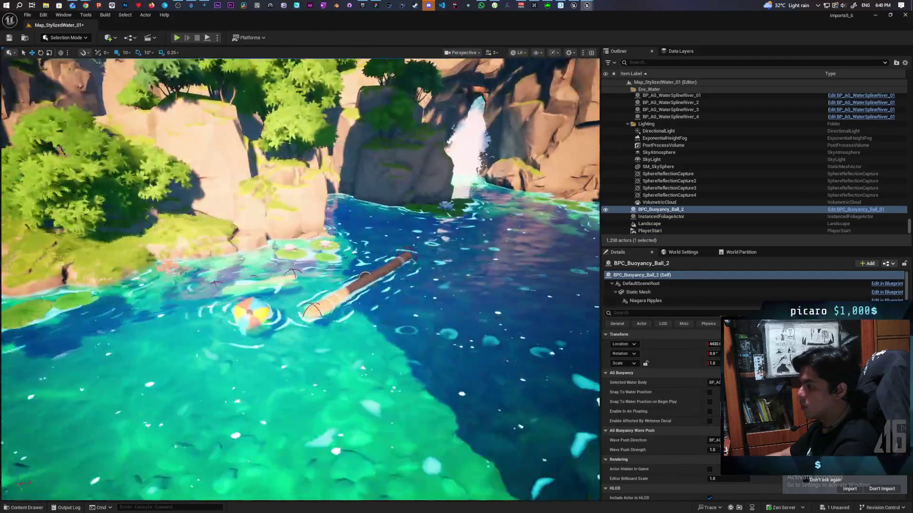
Select the beach ball BPC_Buoyancy_Ball_02 and show its Niagara Ripples component settings
left_click(248, 318)
left_click_drag(284, 296, 284, 297)
scroll(284, 296, "up", 5)
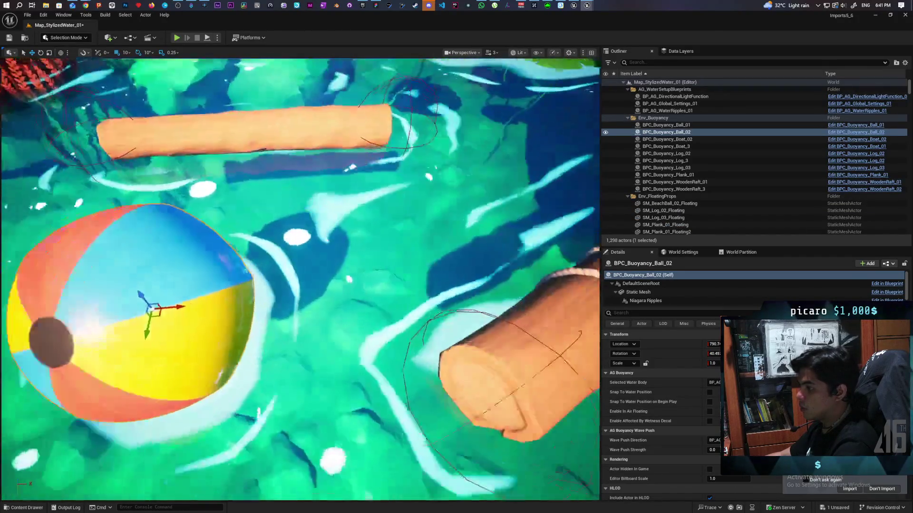
scroll(654, 294, "down", 1)
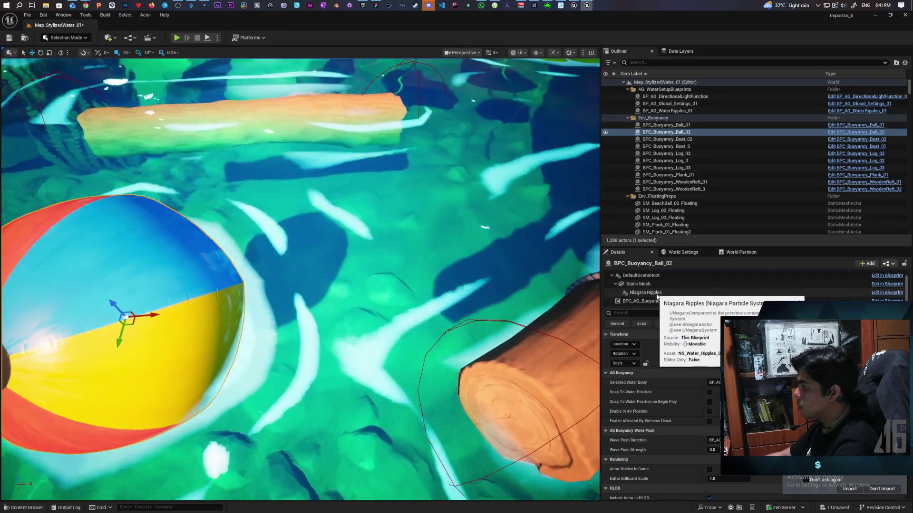
left_click(655, 296)
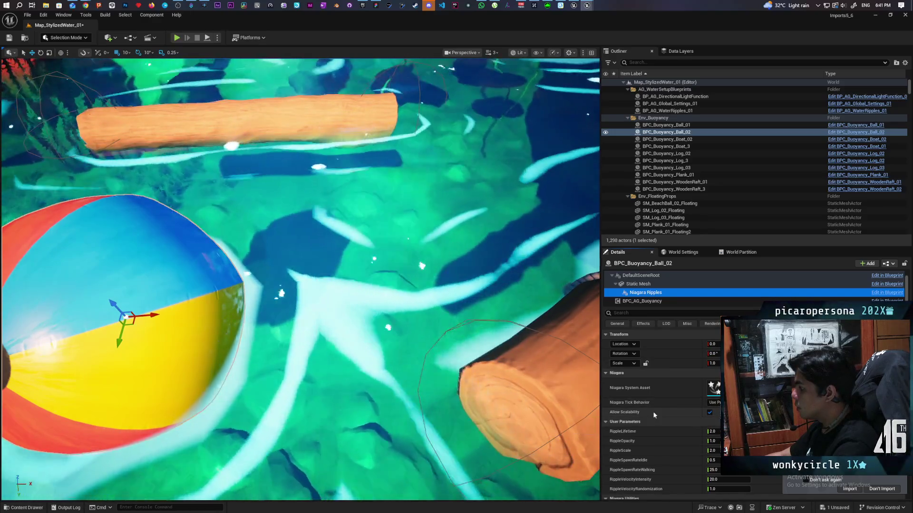
Select and frame the log BPC_Buoyancy_Log_02, showing its BPC_AG_Buoyancy component settings
left_click(527, 310)
key("f")
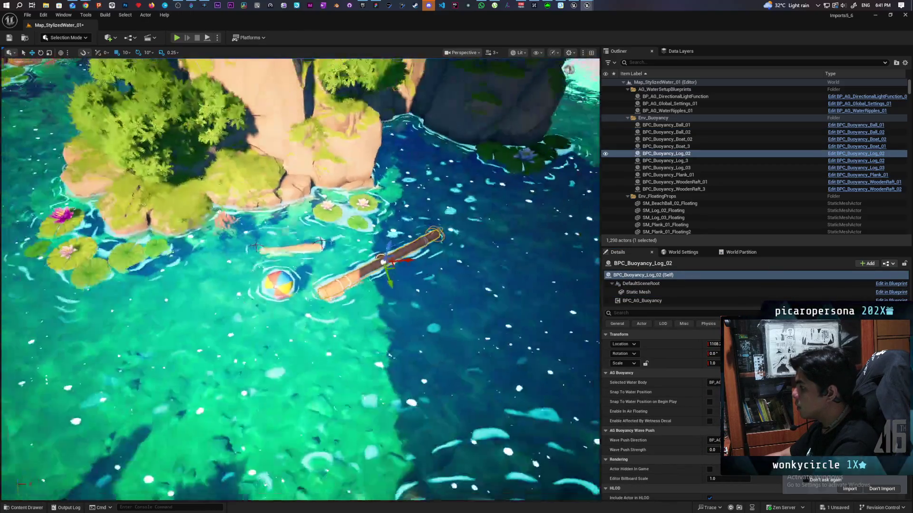
left_click(639, 300)
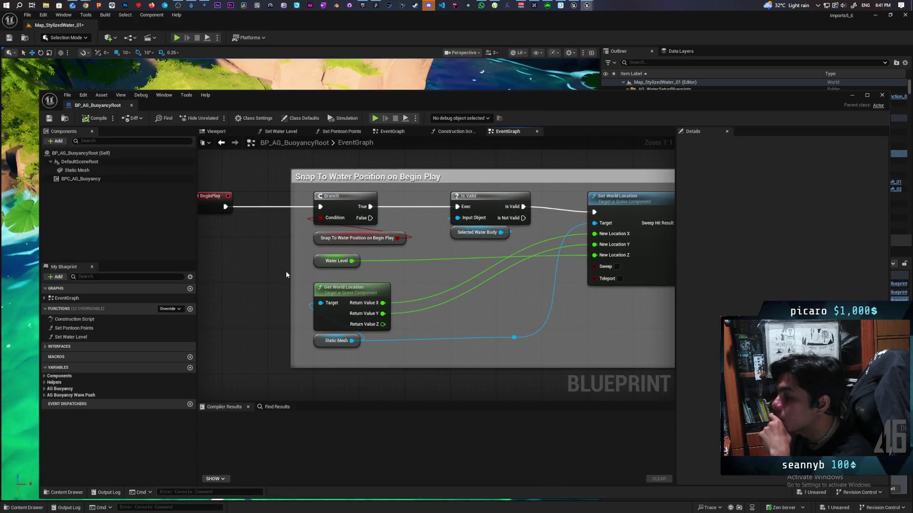
Open the BPC_AG_Buoyancy_01 blueprint for editing and switch to its EventGraph
right_click(83, 179)
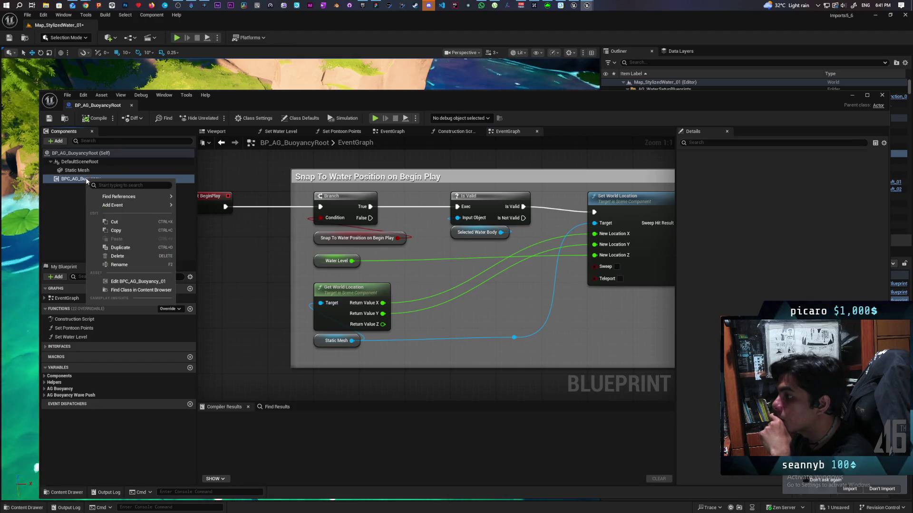
left_click(250, 259)
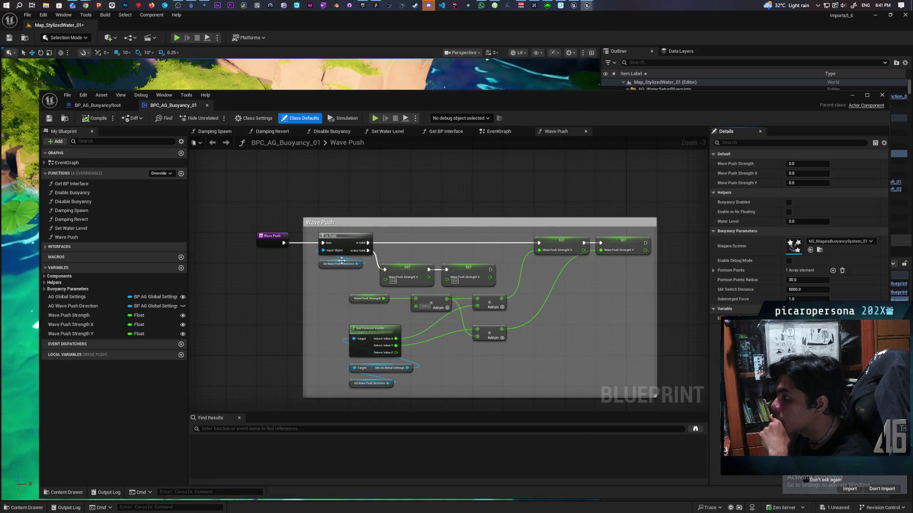
left_click(503, 134)
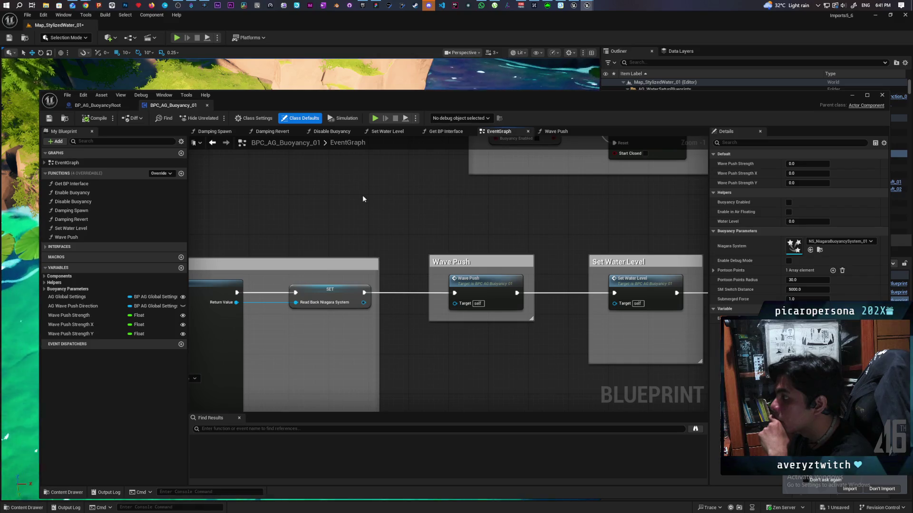
scroll(329, 217, "down", 11)
scroll(310, 315, "up", 9)
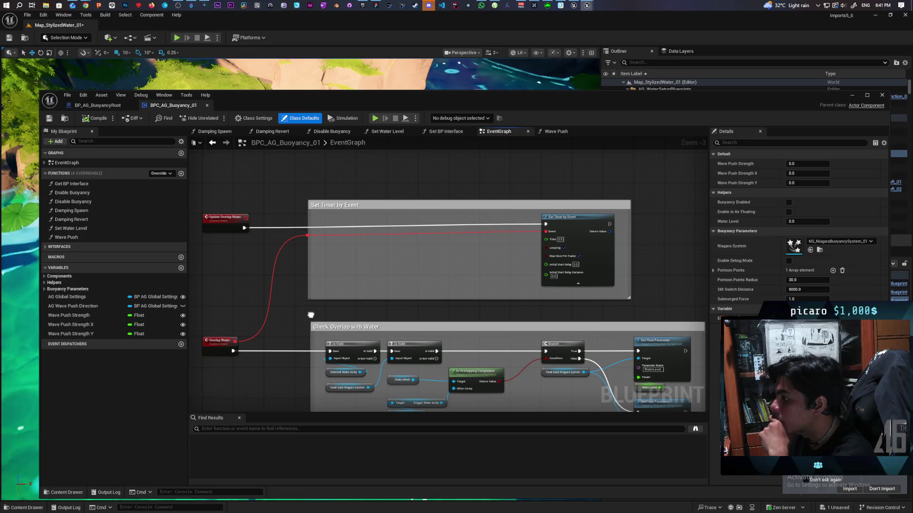
Pan from the Update Overlap Water event to center the Check Overlap with Water section
mouse_move(311, 315)
left_mouse_down()
mouse_move(325, 369)
mouse_move(402, 369)
mouse_move(327, 363)
mouse_move(315, 333)
left_mouse_up()
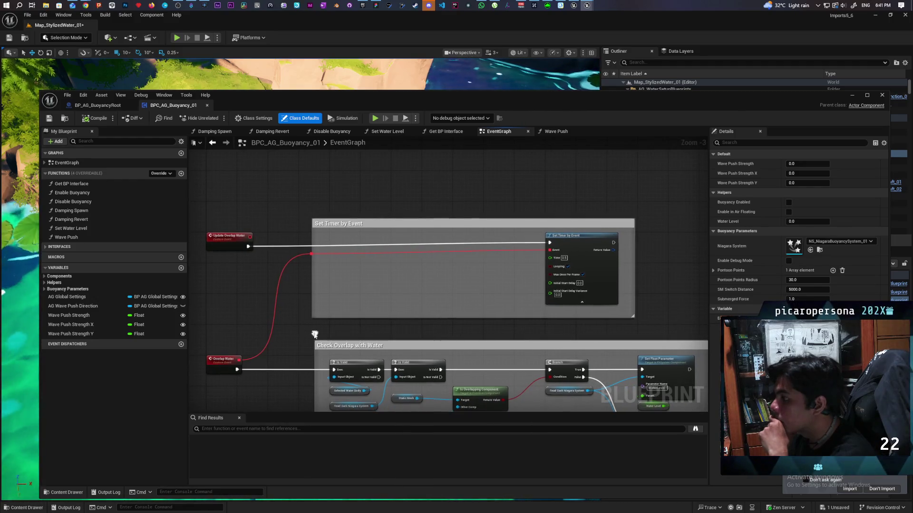
left_click_drag(248, 278, 247, 275)
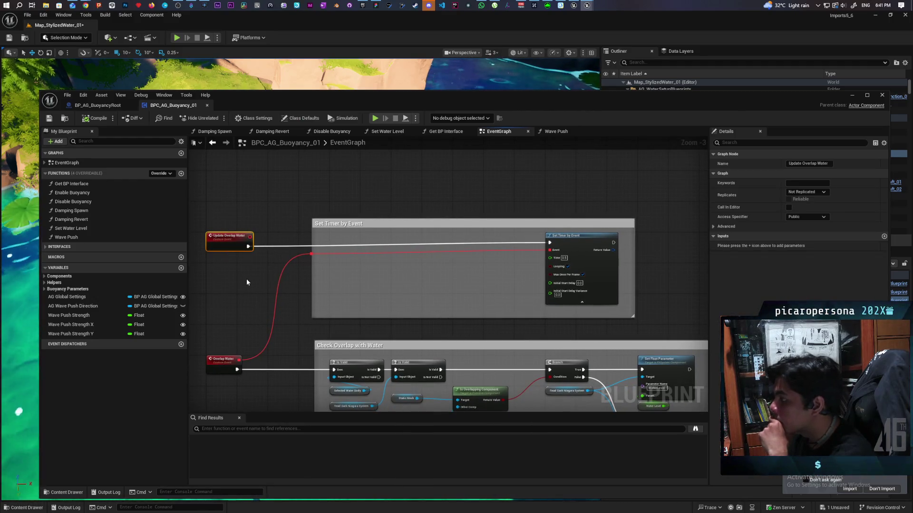
mouse_move(299, 290)
left_mouse_down()
mouse_move(401, 289)
mouse_move(372, 271)
mouse_move(421, 226)
mouse_move(418, 219)
mouse_move(375, 206)
mouse_move(377, 287)
mouse_move(378, 272)
left_mouse_up()
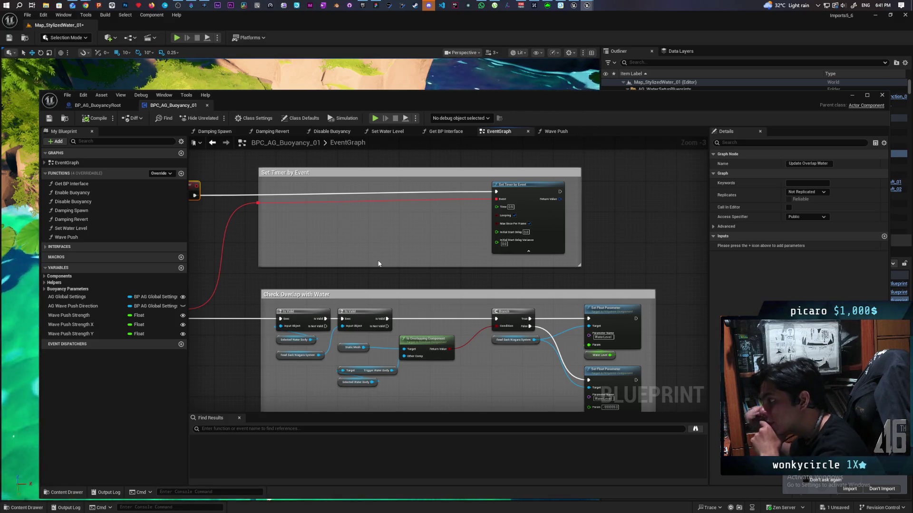
mouse_move(378, 263)
left_mouse_down()
mouse_move(408, 241)
mouse_move(413, 190)
left_mouse_up()
scroll(404, 257, "up", 1)
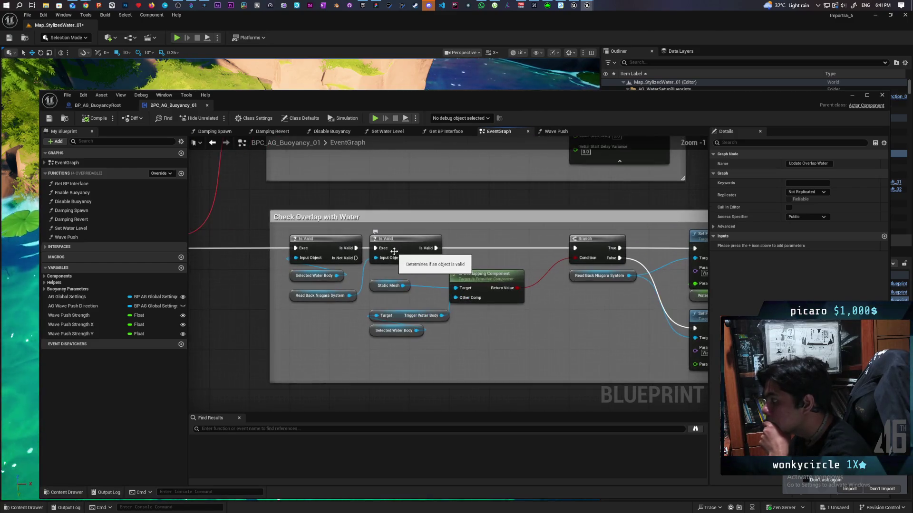
scroll(434, 311, "up", 1)
scroll(431, 311, "down", 1)
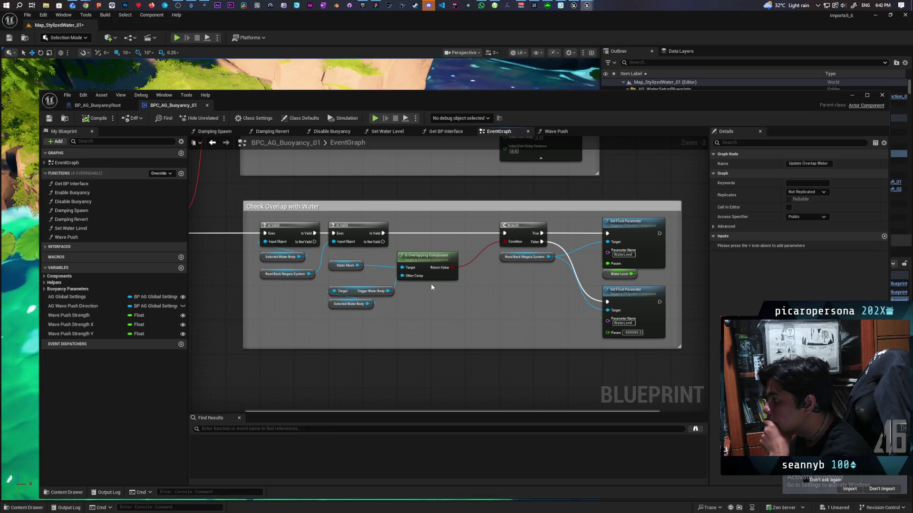
mouse_move(335, 309)
left_mouse_down()
mouse_move(374, 342)
mouse_move(485, 373)
mouse_move(452, 372)
mouse_move(341, 313)
left_mouse_up()
left_click_drag(421, 316, 405, 310)
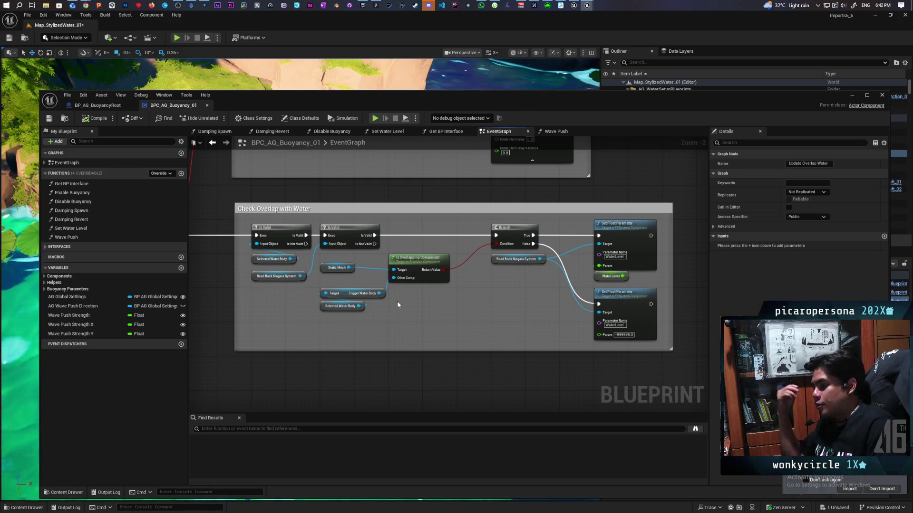
scroll(405, 220, "down", 4)
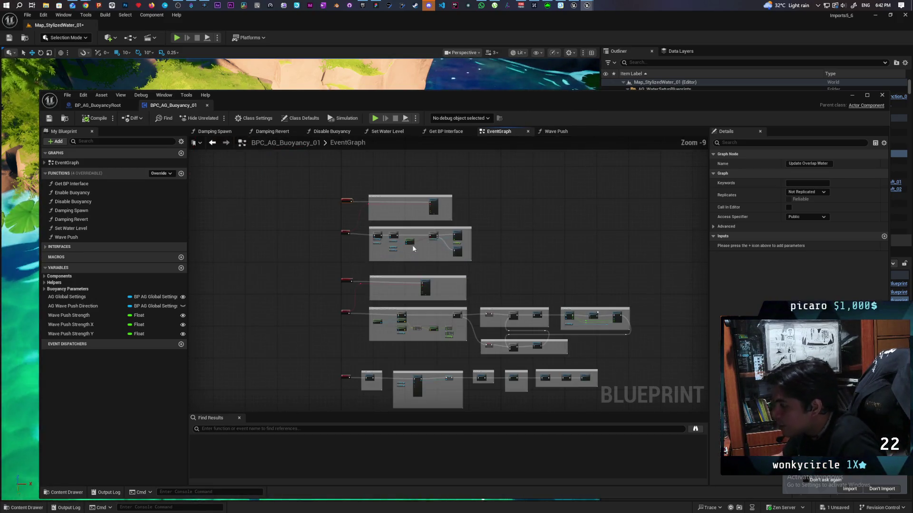
scroll(362, 252, "up", 3)
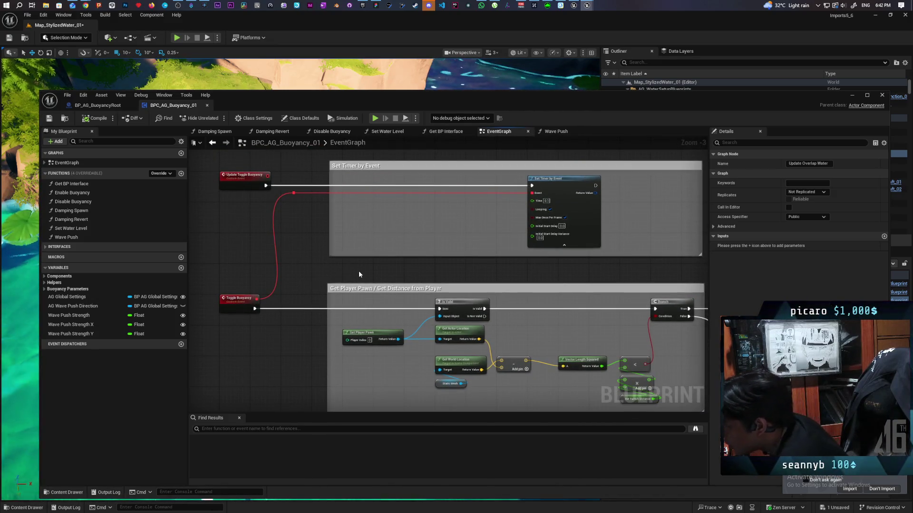
mouse_move(422, 275)
left_mouse_down()
mouse_move(387, 271)
mouse_move(418, 274)
left_mouse_up()
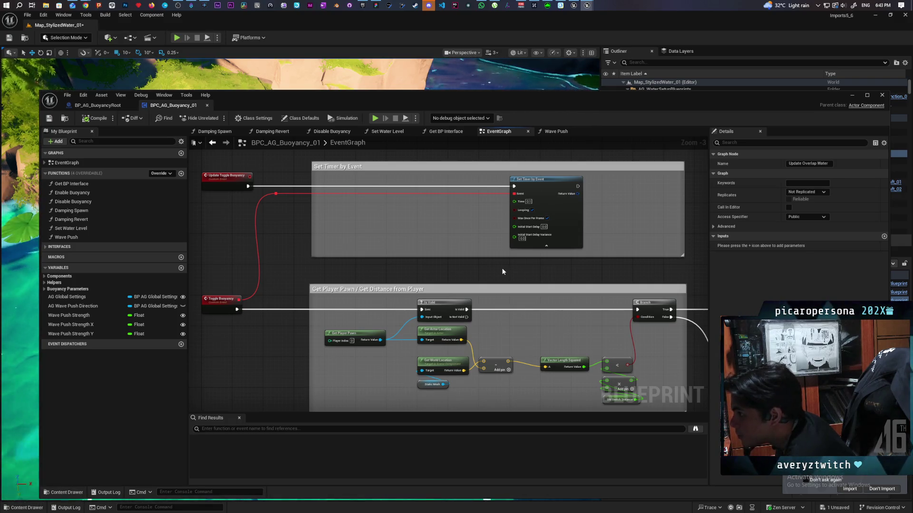
scroll(455, 268, "down", 1)
scroll(455, 268, "up", 1)
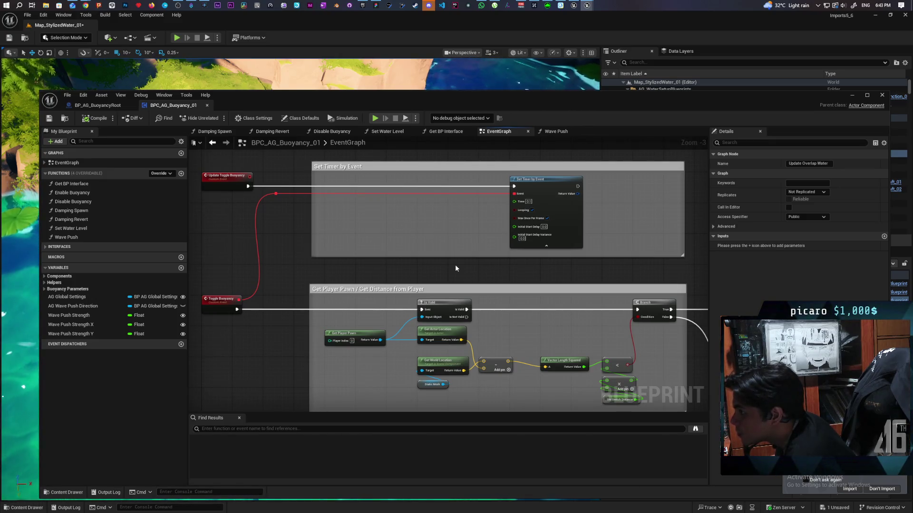
mouse_move(456, 265)
left_mouse_down()
mouse_move(474, 271)
mouse_move(475, 249)
mouse_move(478, 260)
left_mouse_up()
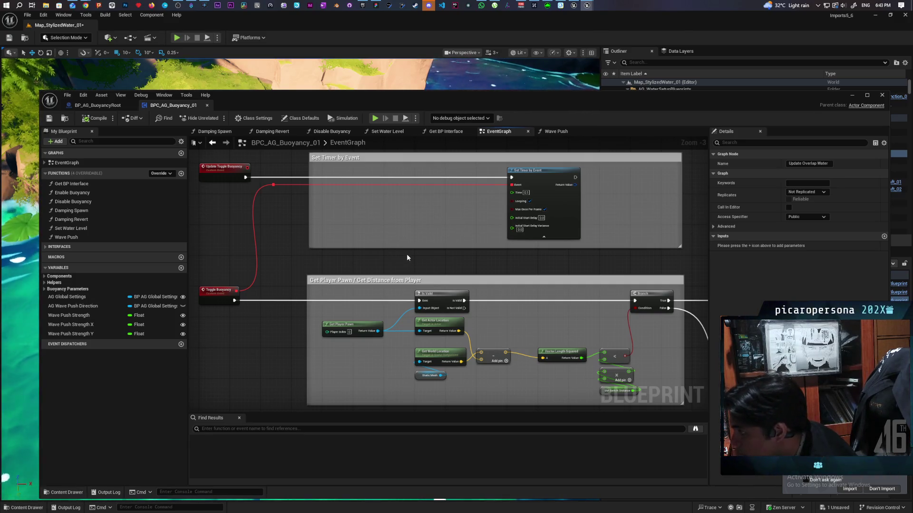
scroll(411, 248, "down", 1)
mouse_move(442, 259)
left_mouse_down()
mouse_move(261, 199)
mouse_move(339, 207)
left_mouse_up()
scroll(340, 207, "up", 2)
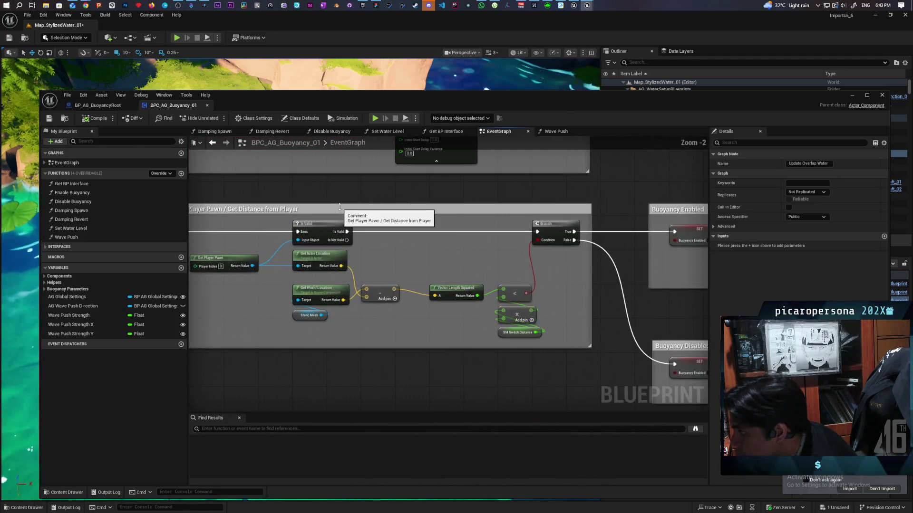
scroll(339, 207, "down", 3)
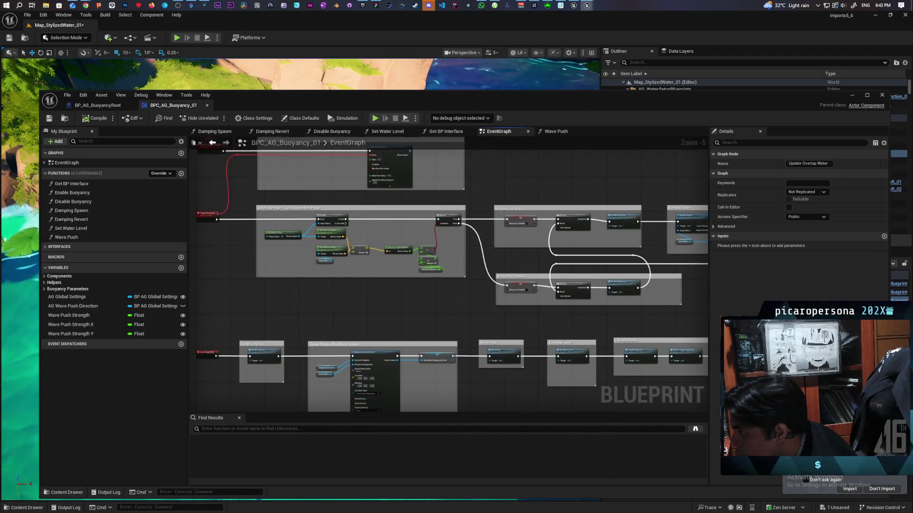
left_click_drag(259, 346, 288, 256)
scroll(288, 256, "up", 3)
left_click_drag(346, 200, 253, 203)
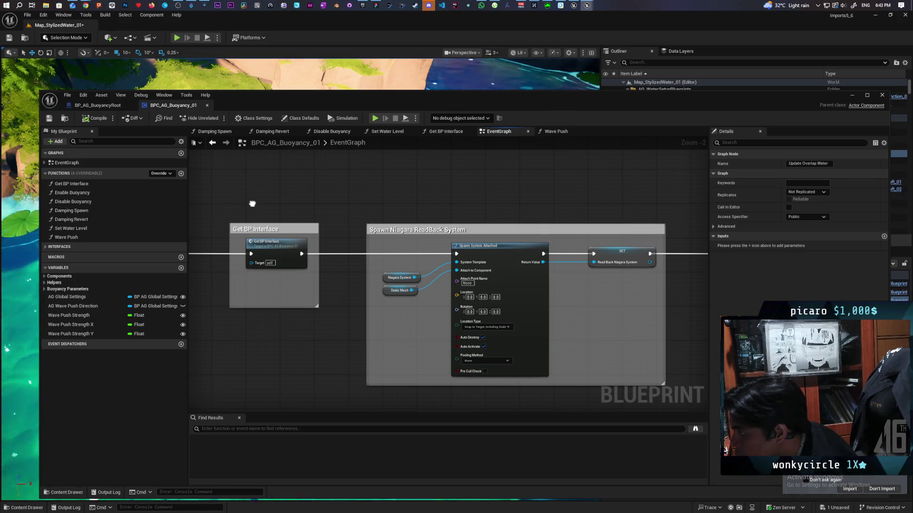
mouse_move(253, 204)
left_mouse_down()
mouse_move(320, 208)
mouse_move(214, 208)
mouse_move(340, 203)
mouse_move(267, 196)
mouse_move(316, 337)
left_mouse_up()
mouse_move(482, 210)
left_mouse_down()
mouse_move(387, 187)
mouse_move(341, 194)
left_mouse_up()
mouse_move(284, 192)
left_mouse_down()
mouse_move(296, 194)
mouse_move(404, 360)
left_mouse_up()
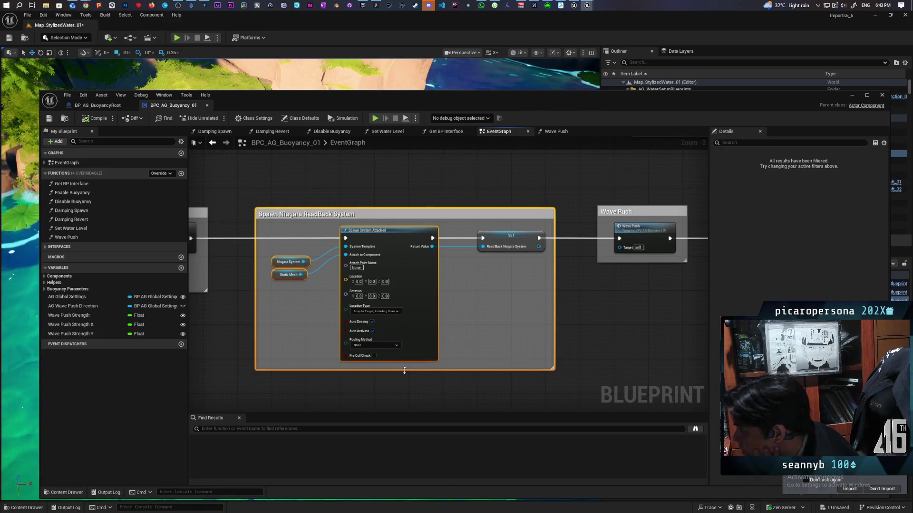
mouse_move(608, 327)
left_mouse_down()
mouse_move(428, 326)
mouse_move(346, 344)
left_mouse_up()
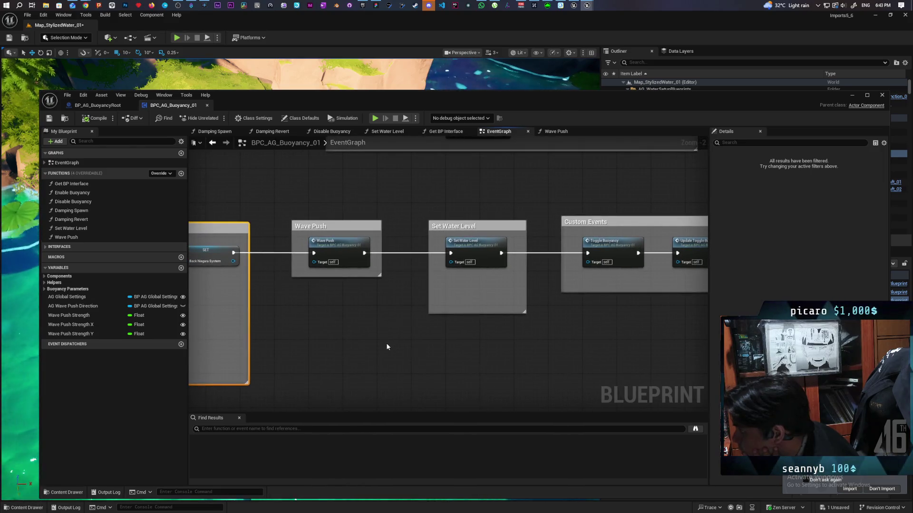
scroll(387, 347, "down", 1)
left_click_drag(484, 343, 282, 340)
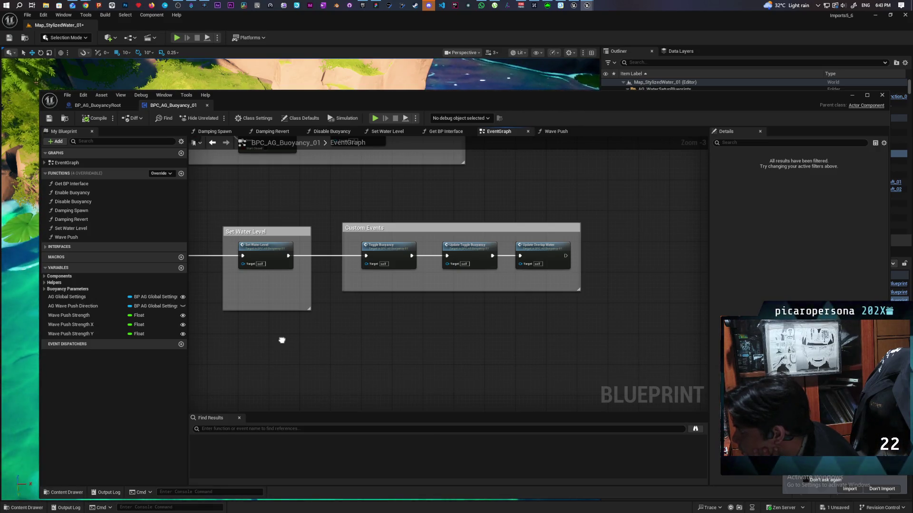
scroll(457, 310, "down", 5)
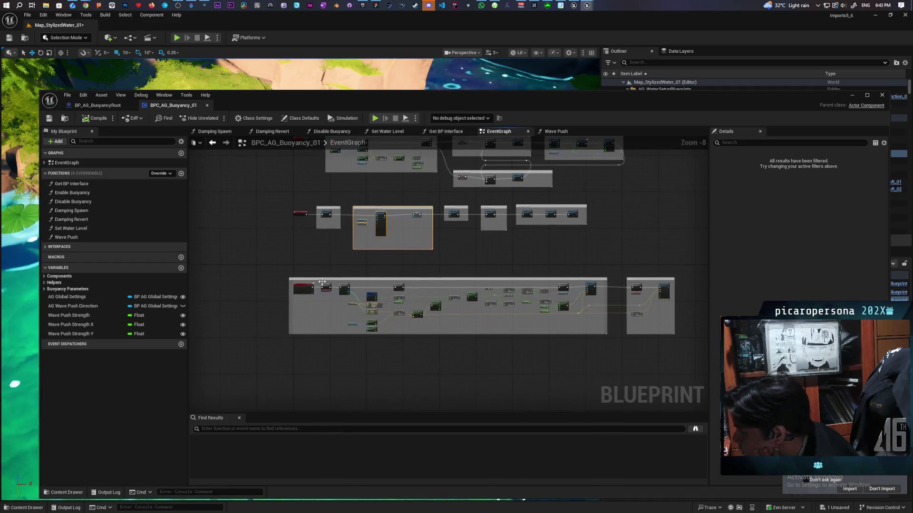
scroll(324, 281, "up", 5)
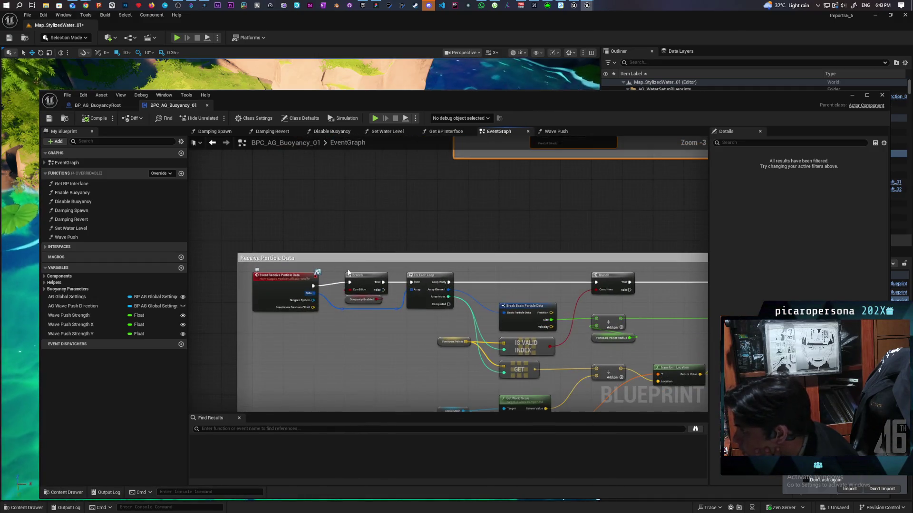
mouse_move(414, 244)
left_mouse_down()
mouse_move(357, 193)
mouse_move(315, 195)
mouse_move(330, 200)
left_mouse_up()
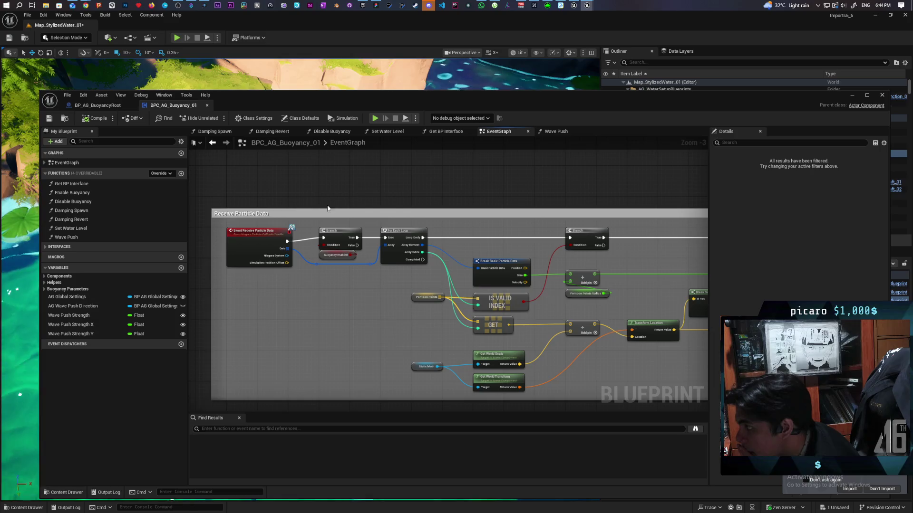
left_click(255, 251)
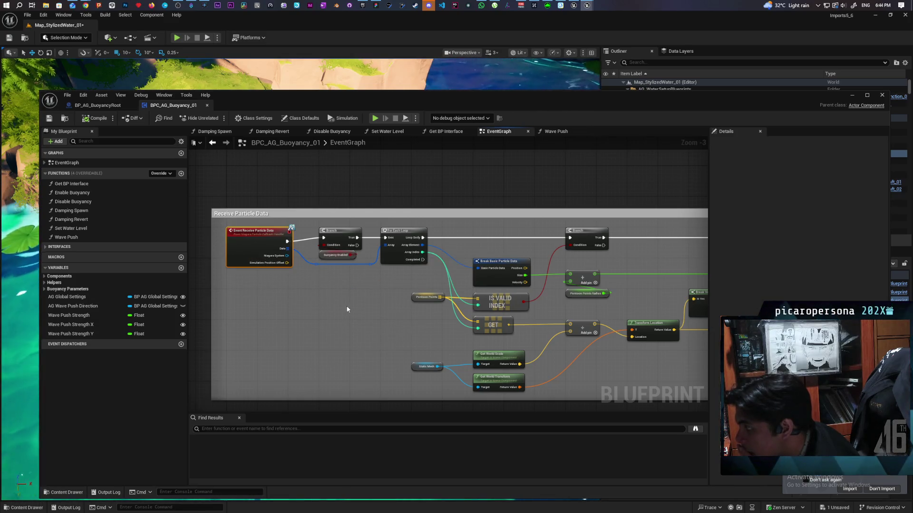
left_click_drag(347, 310, 214, 285)
mouse_move(403, 329)
left_mouse_down()
mouse_move(458, 320)
mouse_move(344, 321)
left_mouse_up()
mouse_move(461, 328)
left_mouse_down()
mouse_move(321, 319)
mouse_move(352, 320)
mouse_move(344, 335)
left_mouse_up()
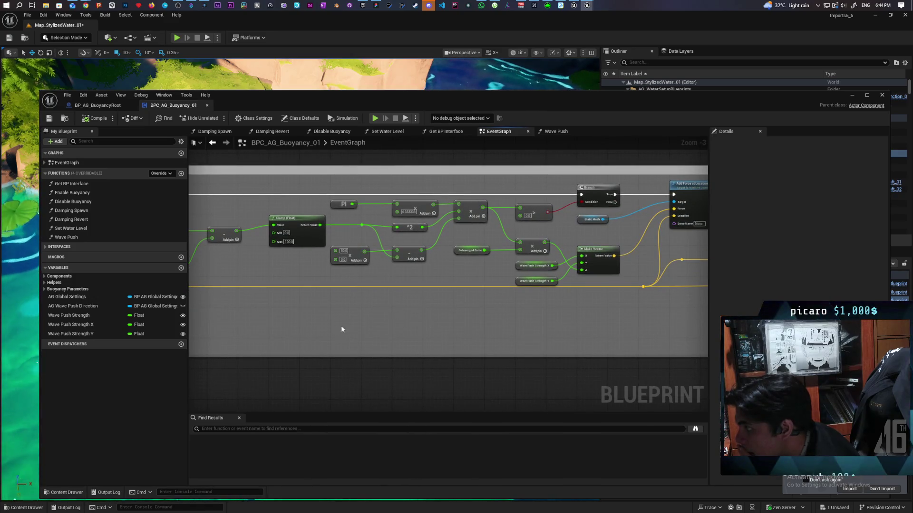
left_click_drag(465, 314, 273, 320)
left_click_drag(361, 324, 318, 324)
left_click_drag(391, 317, 282, 317)
left_click_drag(381, 326, 333, 327)
scroll(324, 324, "up", 1)
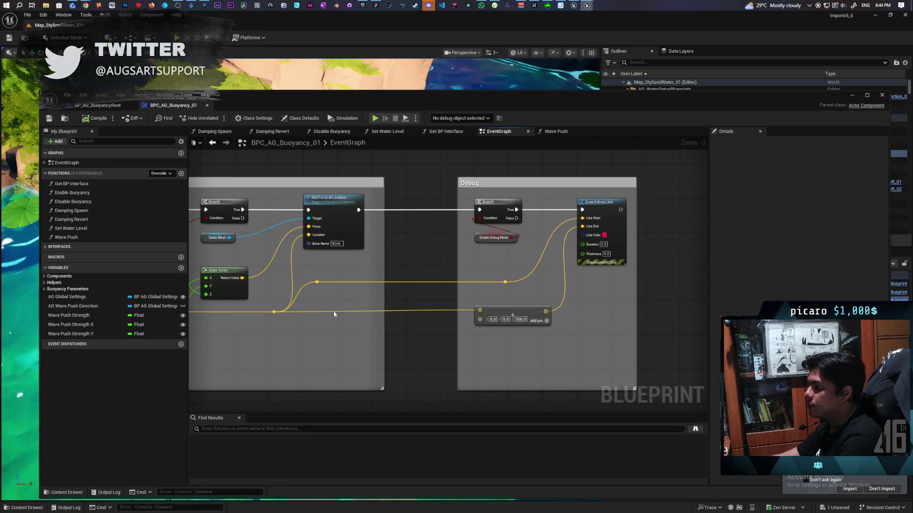
left_click_drag(318, 334, 487, 342)
scroll(462, 326, "down", 2)
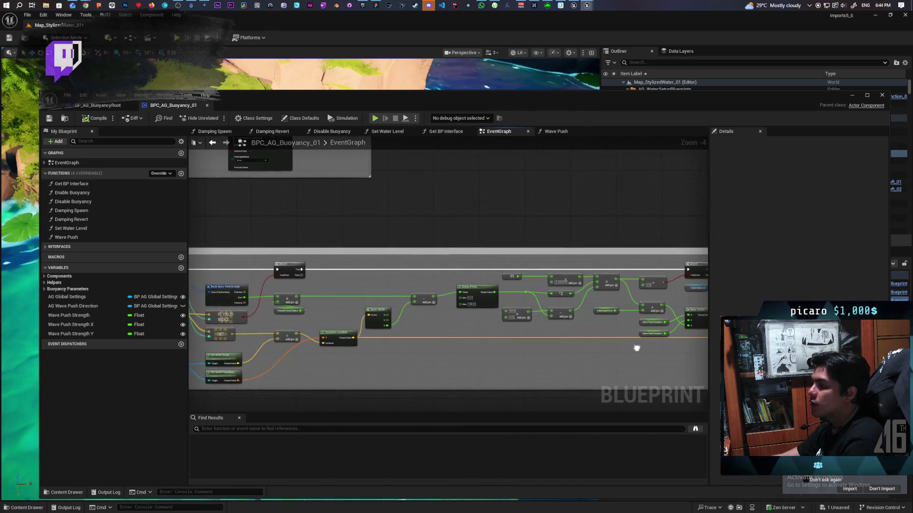
left_click_drag(669, 336, 519, 351)
scroll(327, 347, "up", 3)
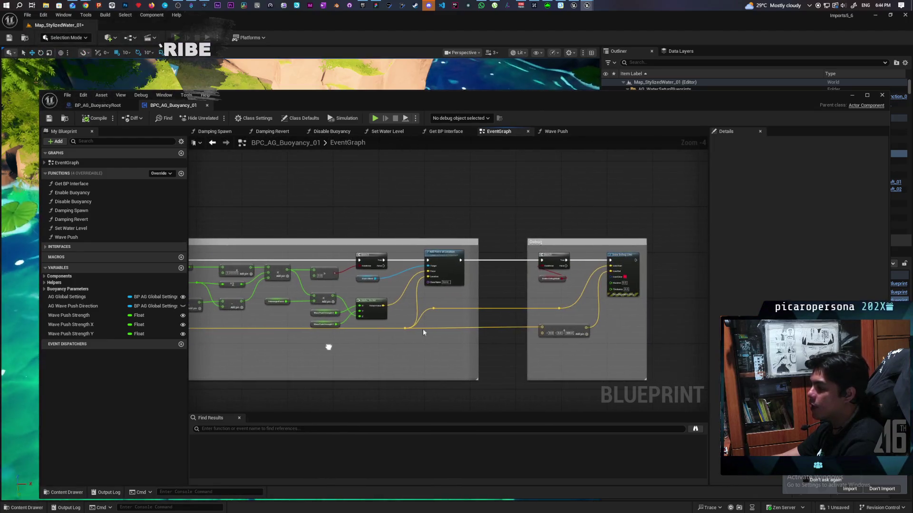
scroll(433, 299, "up", 1)
left_click_drag(308, 263, 468, 228)
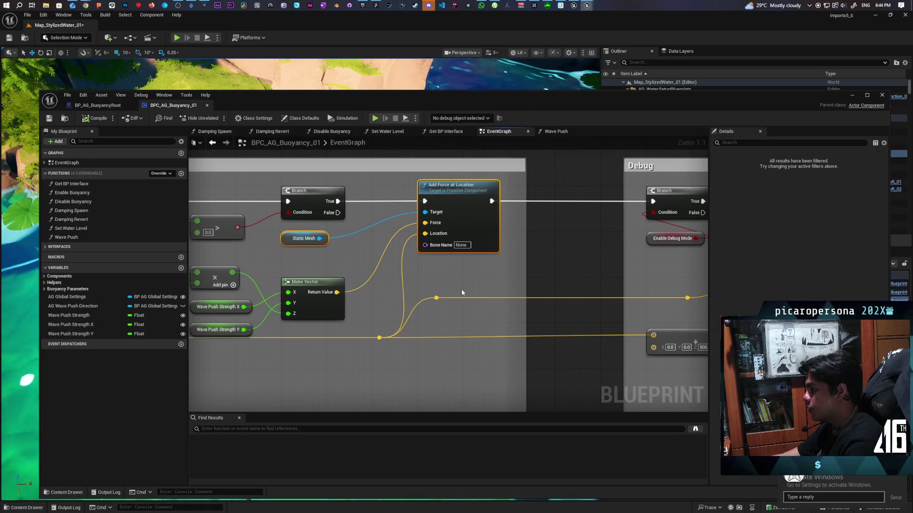
Tick Enable Debug Mode's Default Value in BPC_AG_Buoyancy_01, then move the Blueprint window to reveal the level
mouse_move(542, 291)
left_mouse_down()
mouse_move(362, 285)
mouse_move(353, 295)
left_mouse_up()
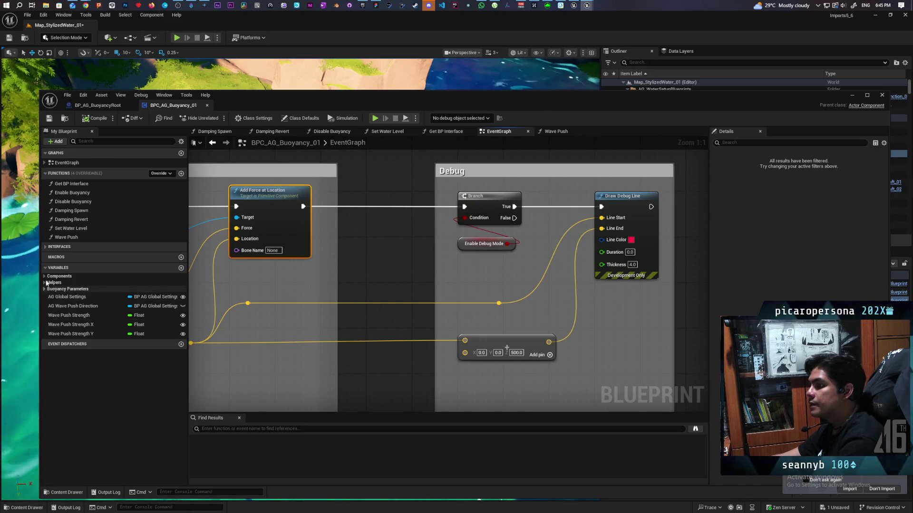
left_click(483, 244)
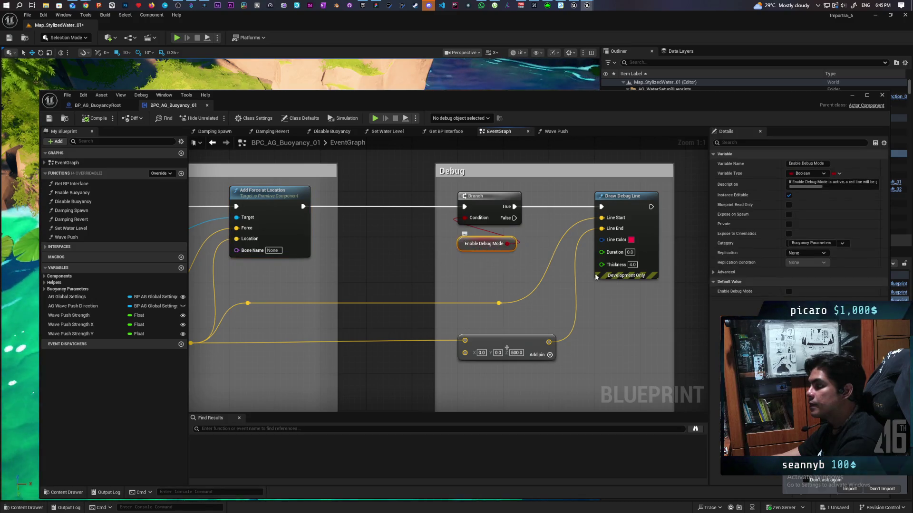
left_click(790, 292)
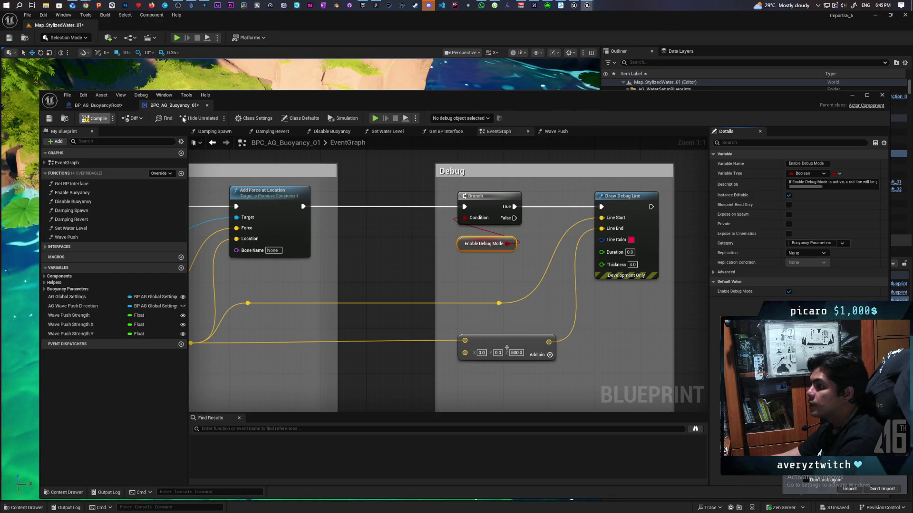
mouse_move(309, 105)
left_mouse_down()
mouse_move(319, 141)
mouse_move(287, 424)
left_mouse_up()
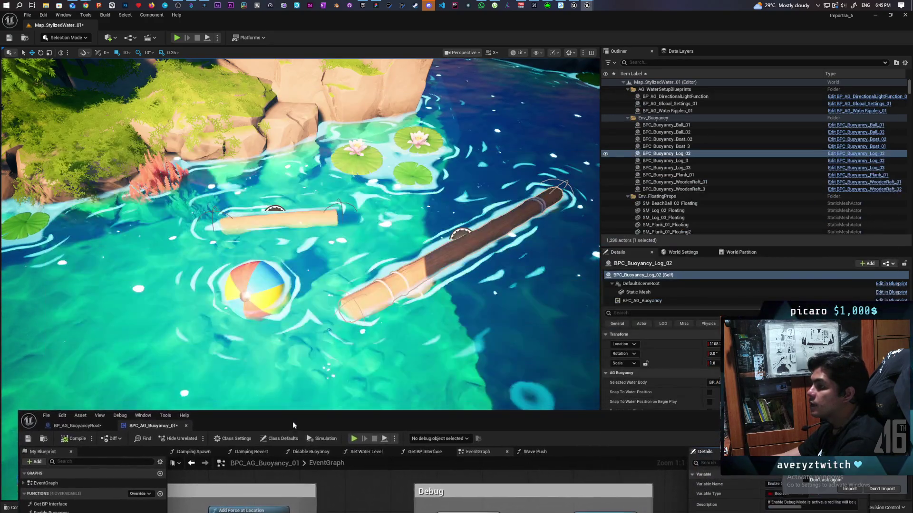
Start Play in Editor and run the character across the beach into the water
left_click(176, 37)
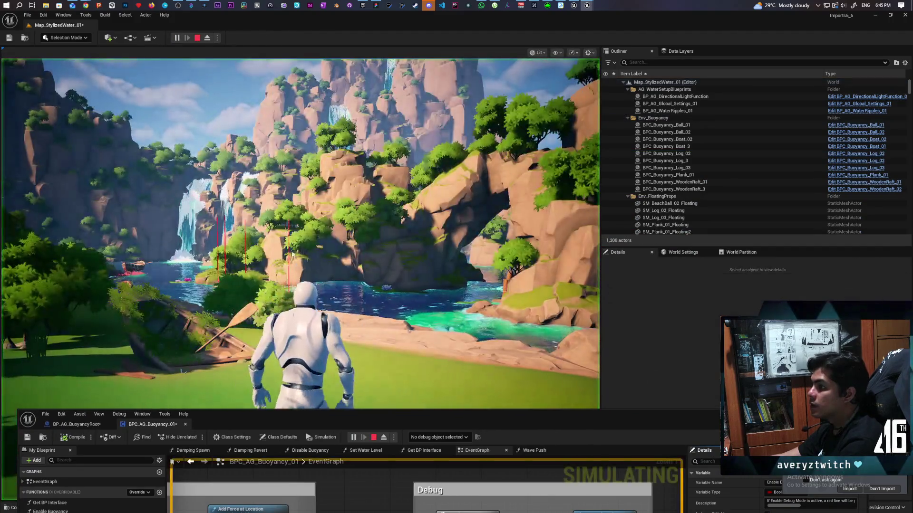
left_click(300, 275)
key("w")
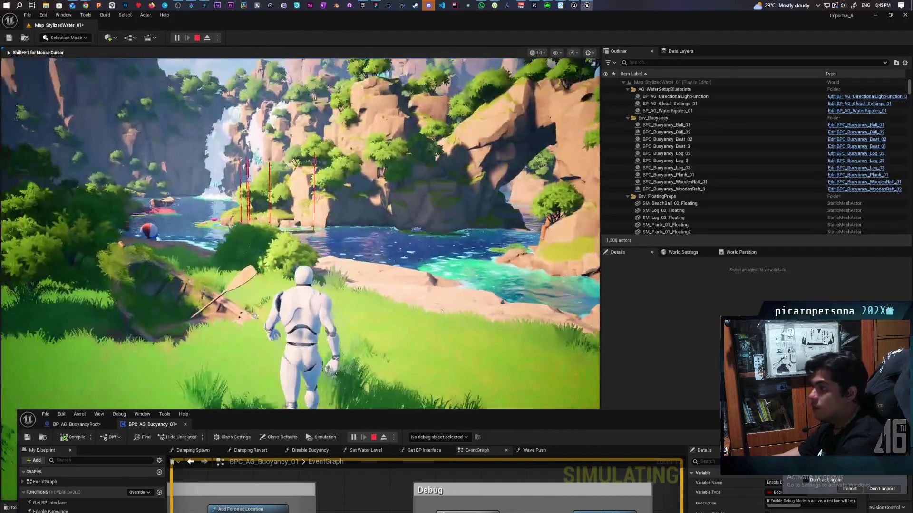
key("w")
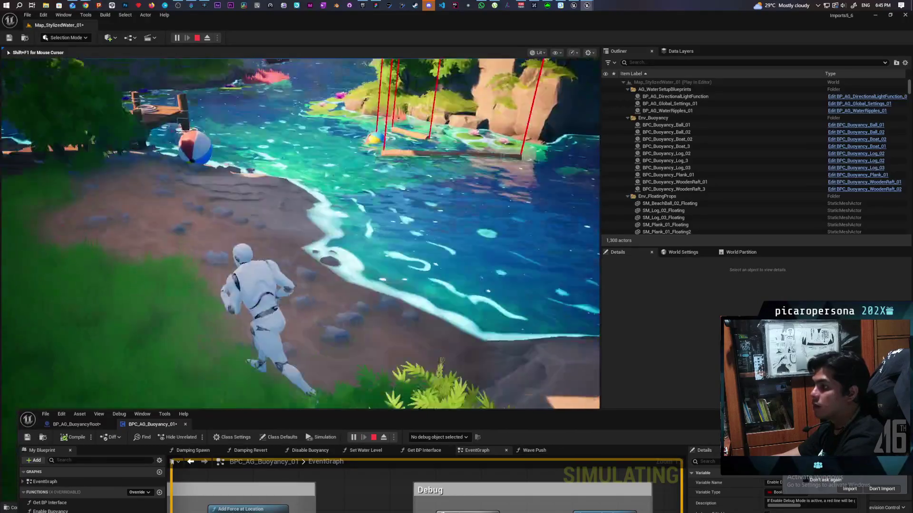
key("w")
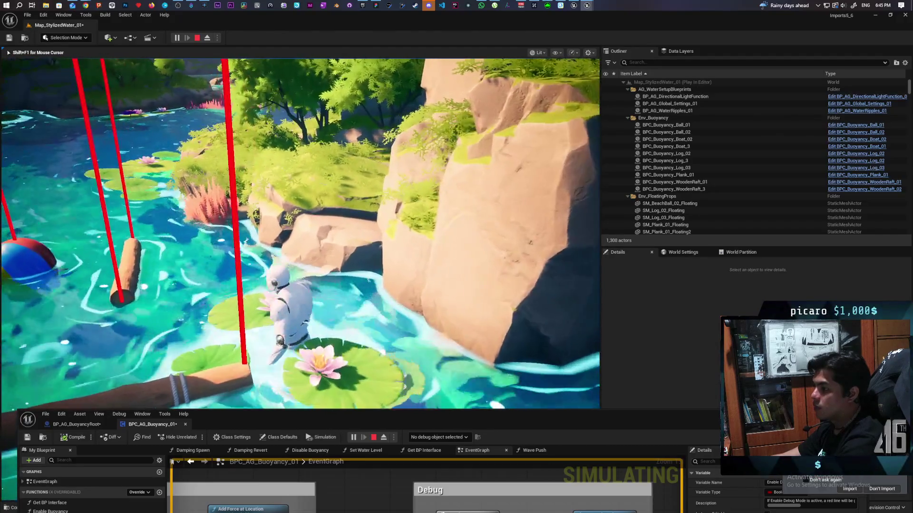
Wade past the floating log and beach ball, then swim into deeper water toward the boat
key("a")
key("w")
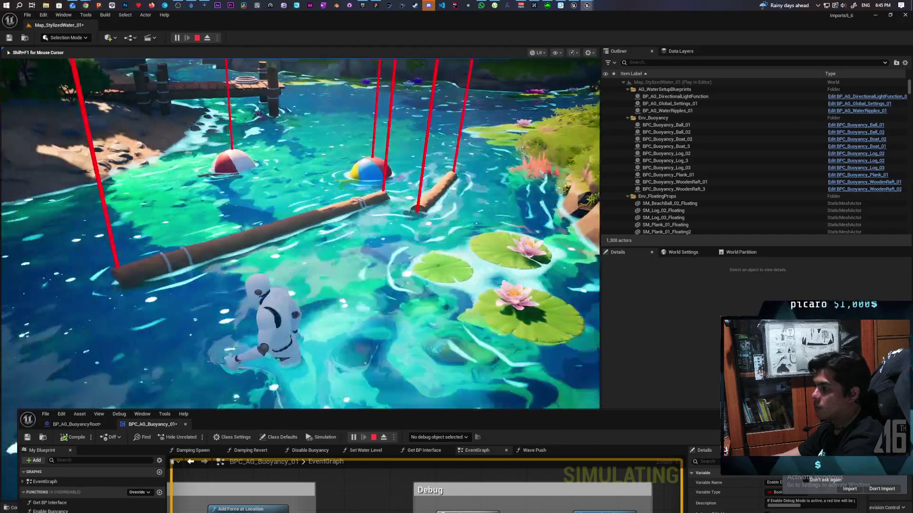
key("w")
key("w")
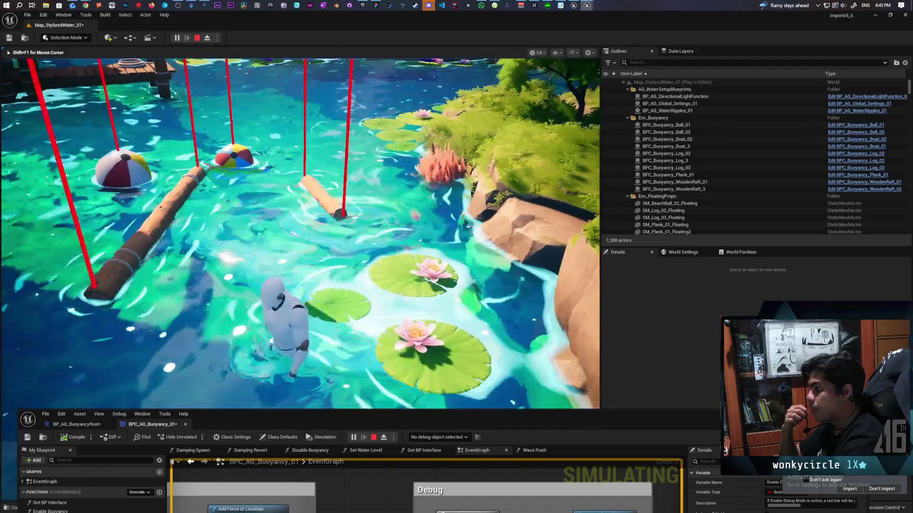
key("w")
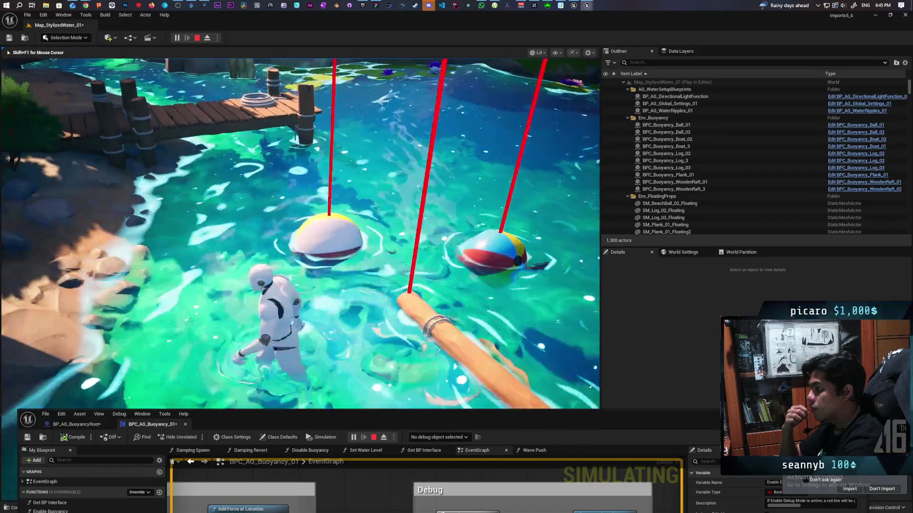
key("w")
key("w")
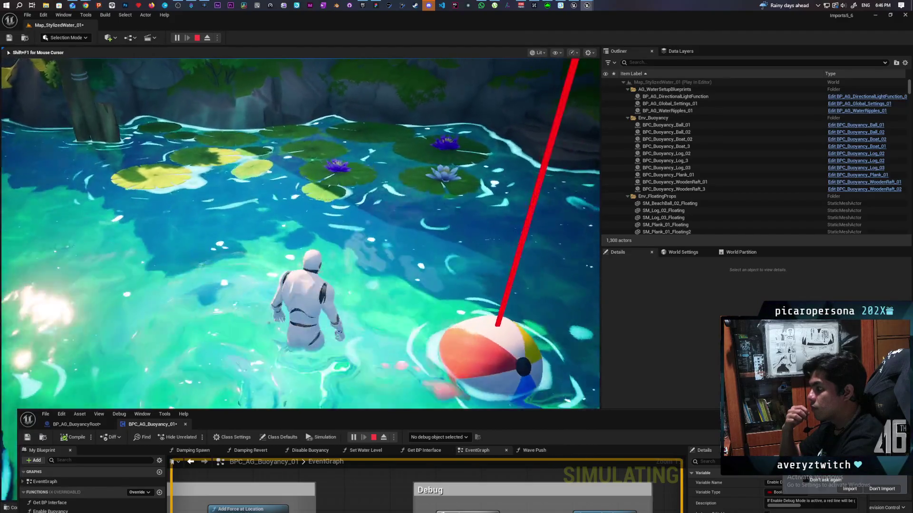
key("w")
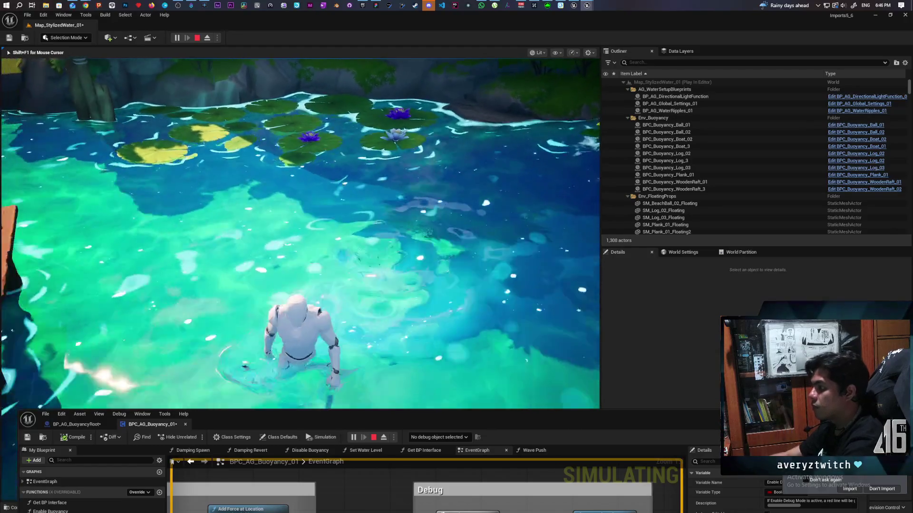
key("w")
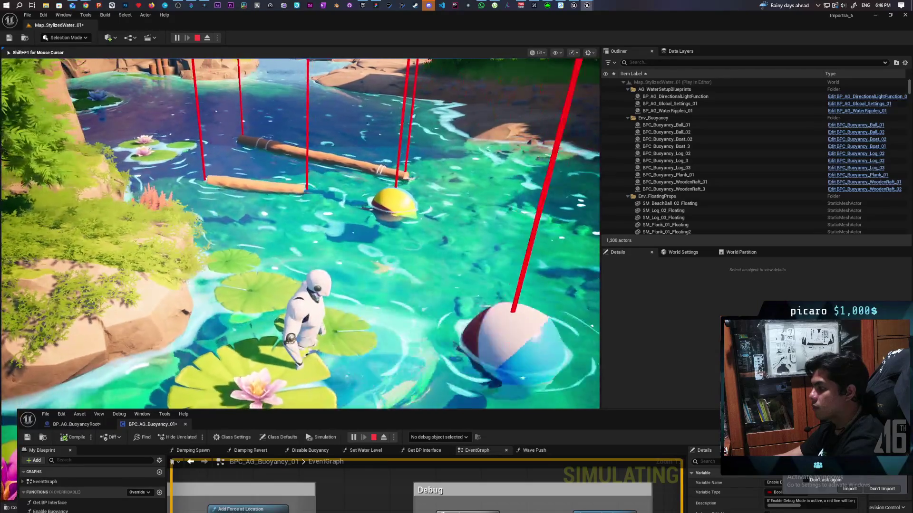
key("w")
key("w")
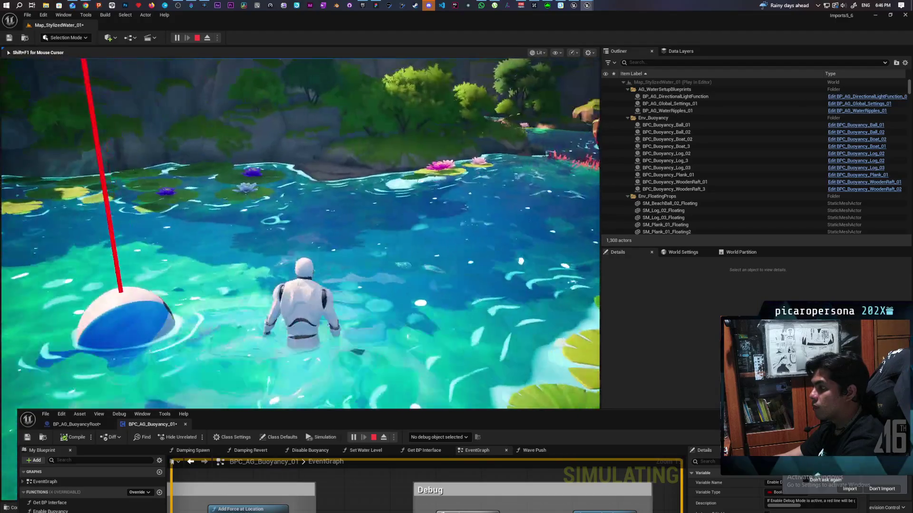
key("w")
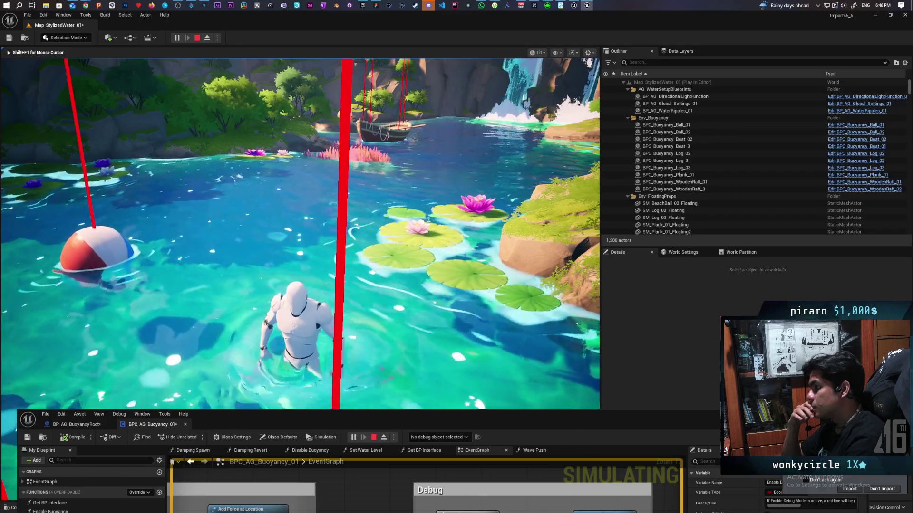
key("w")
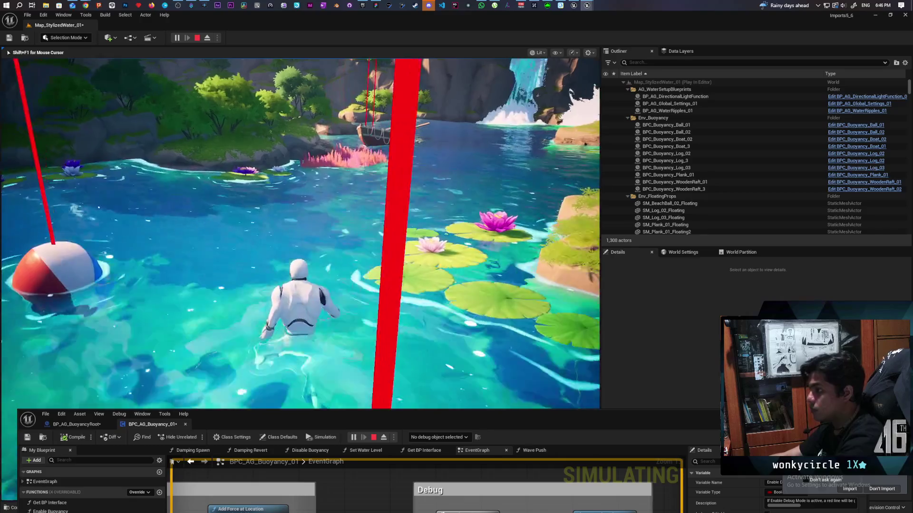
key("w")
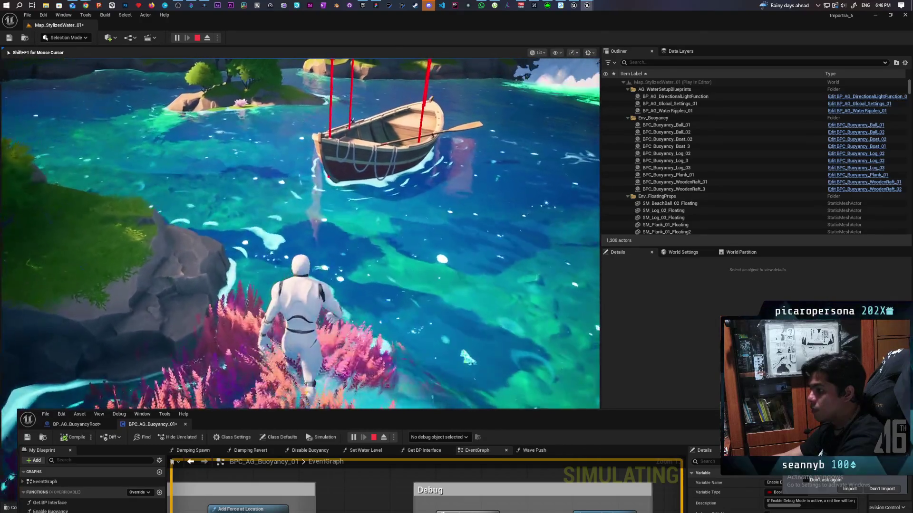
Swim past the rowboat and island rocks, through the lily pads, onto the floating plank
key("w")
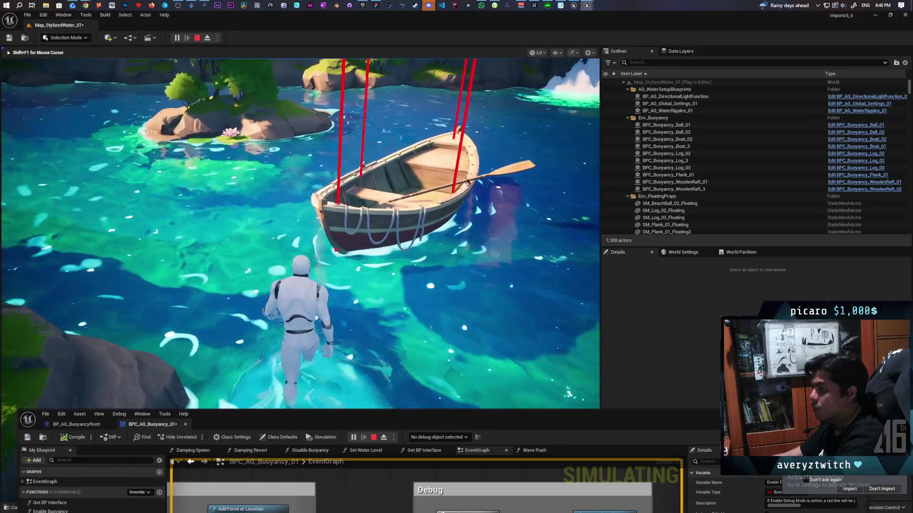
key("w")
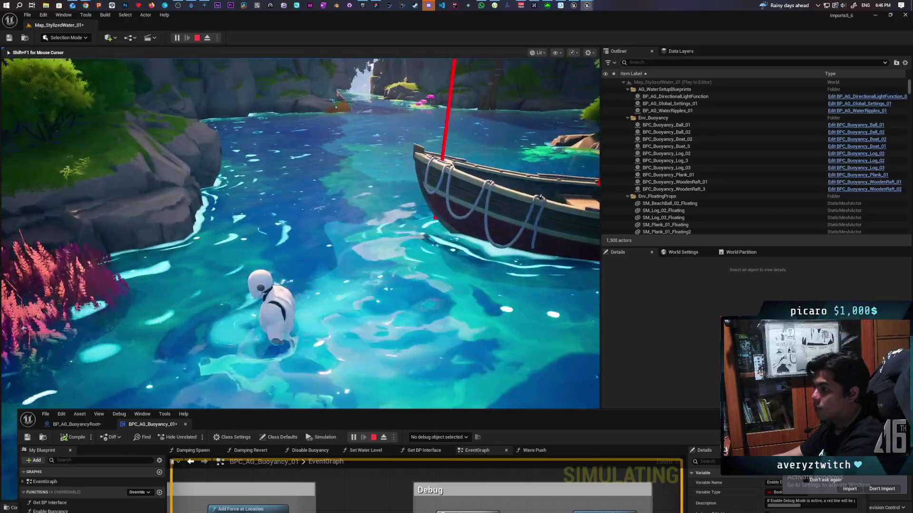
key("w")
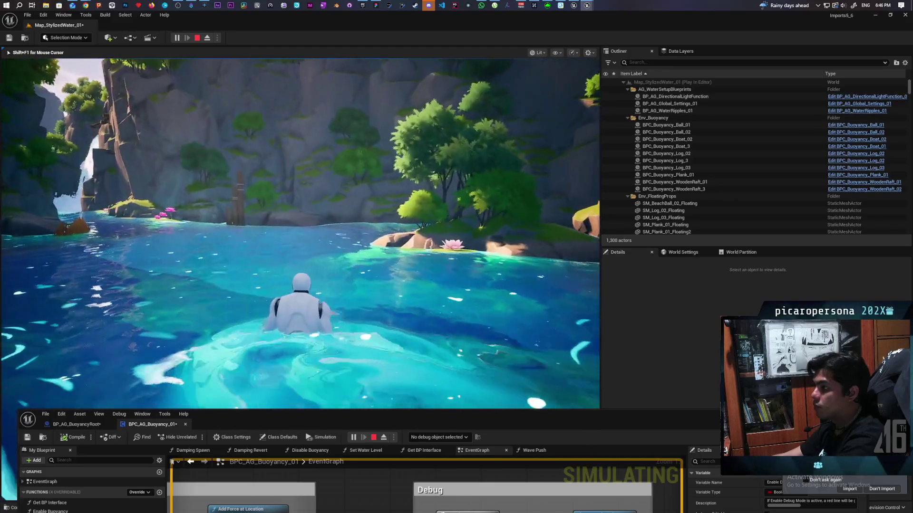
key("w")
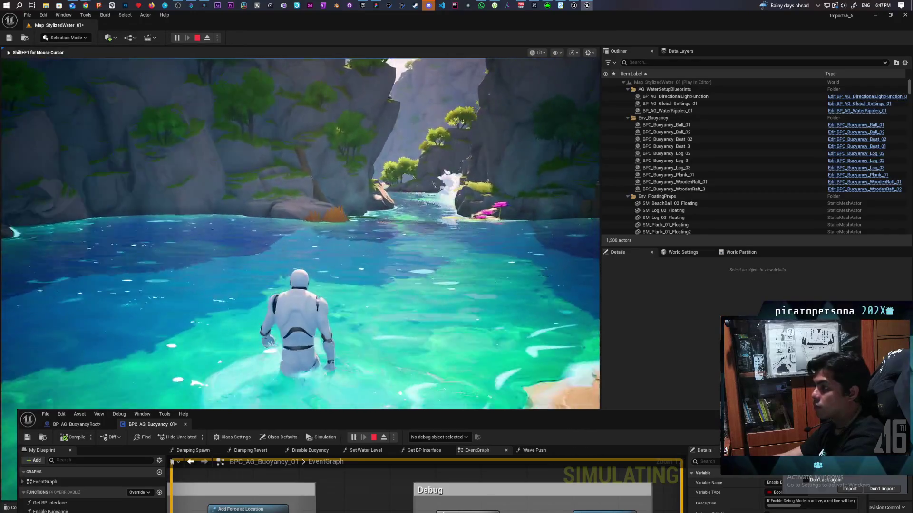
key("w")
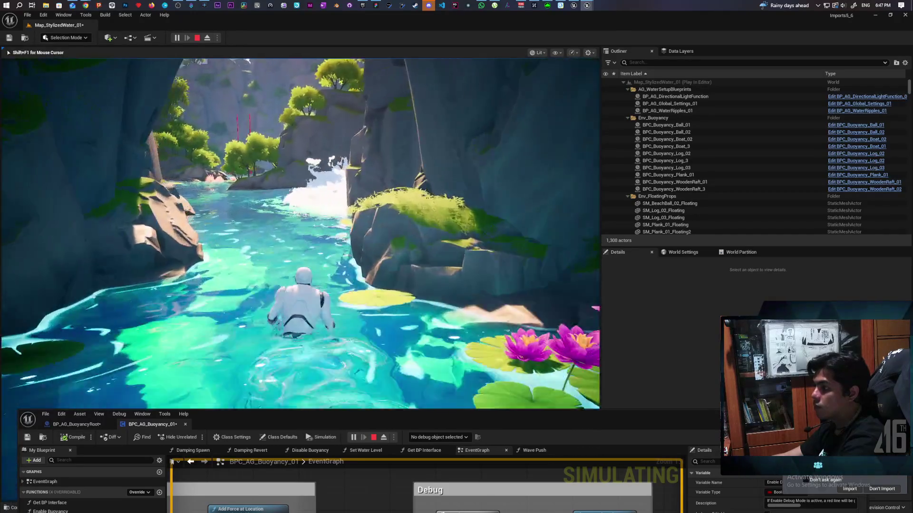
key("w")
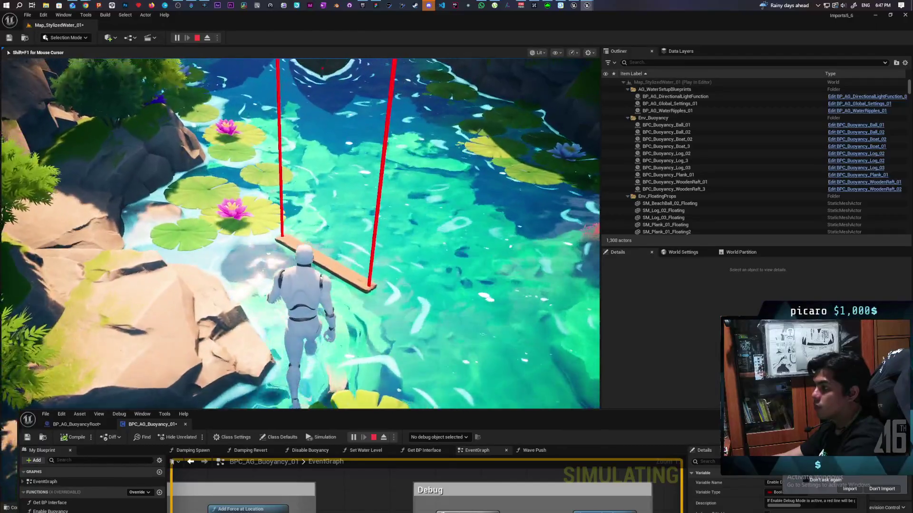
key("w")
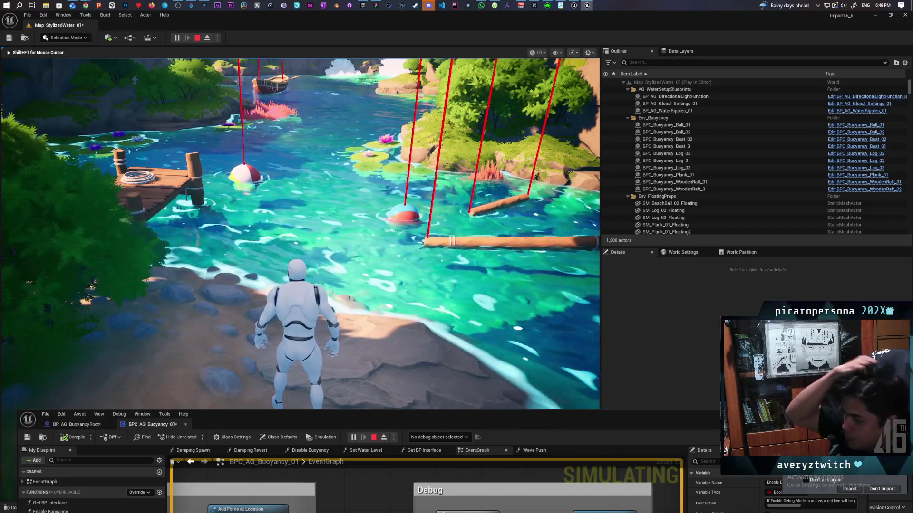
End the play-test with the character on the shore facing the floating logs and buoys
key("Escape")
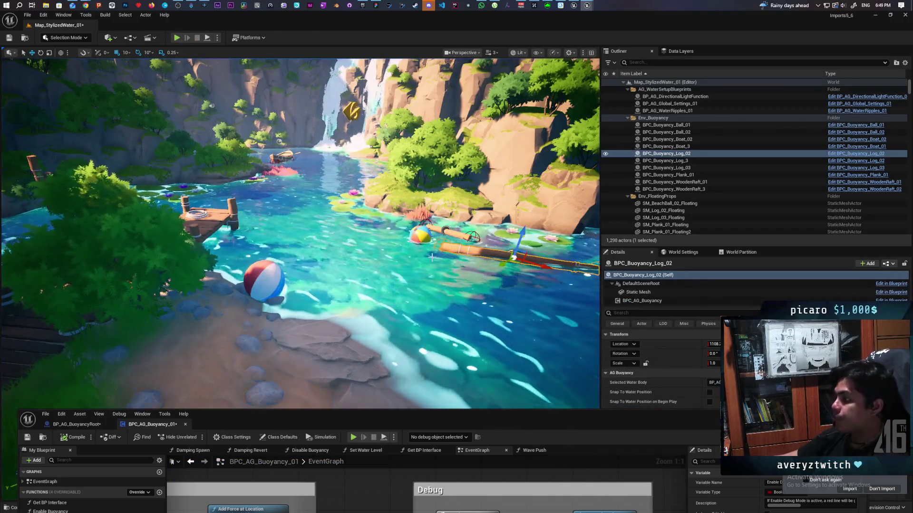
Reposition the buoyancy Blueprint window so it no longer covers the level
left_click_drag(483, 419, 469, 202)
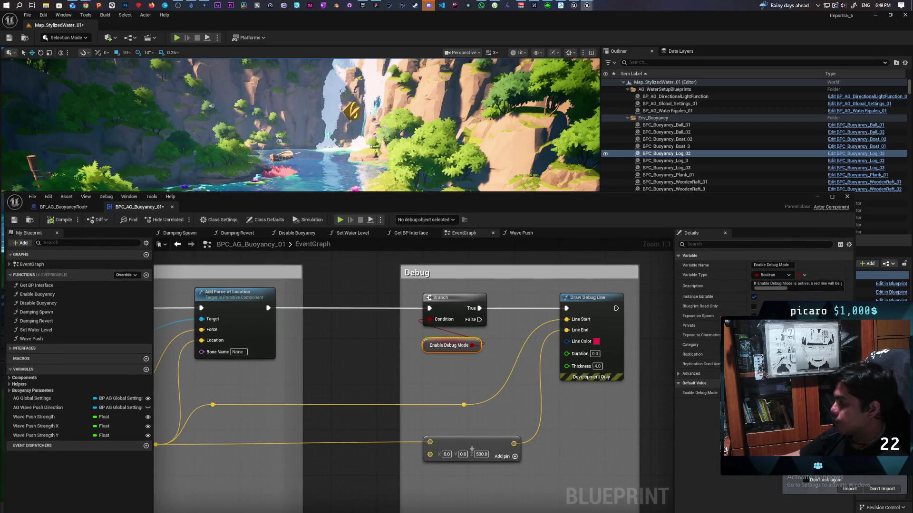
left_click_drag(526, 213, 592, 387)
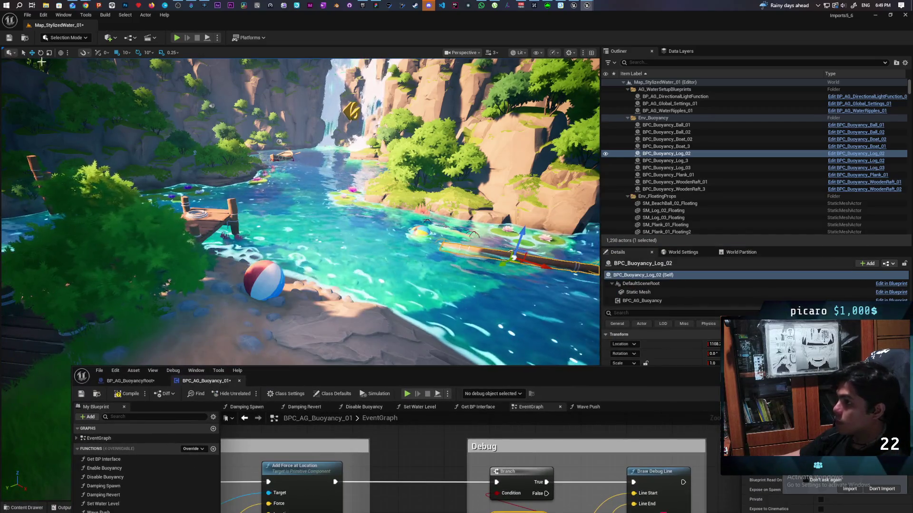
mouse_move(270, 380)
left_mouse_down()
mouse_move(417, 326)
mouse_move(384, 303)
left_mouse_up()
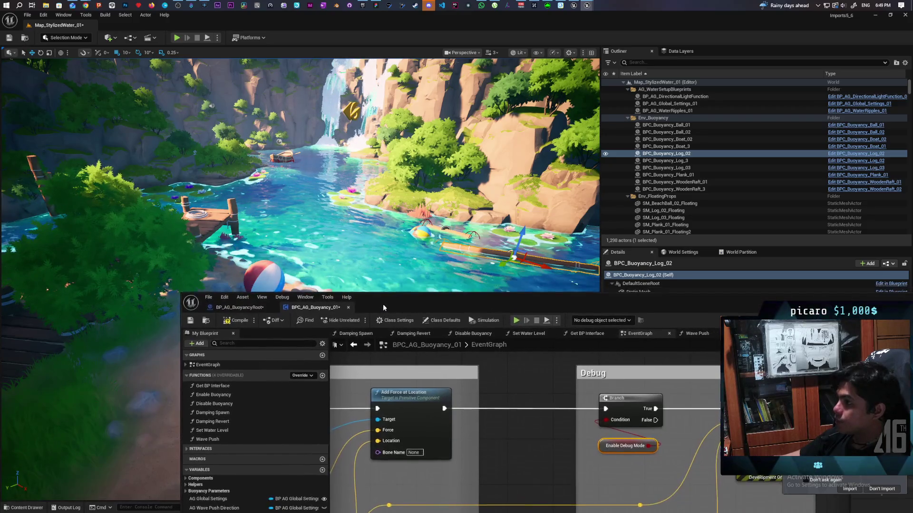
Use Browse to Level to show Map_StylizedWater_01's Maps folder, with the main editor in front
left_click(24, 38)
mouse_move(338, 314)
left_mouse_down()
mouse_move(328, 414)
mouse_move(81, 419)
left_mouse_up()
left_click(69, 482)
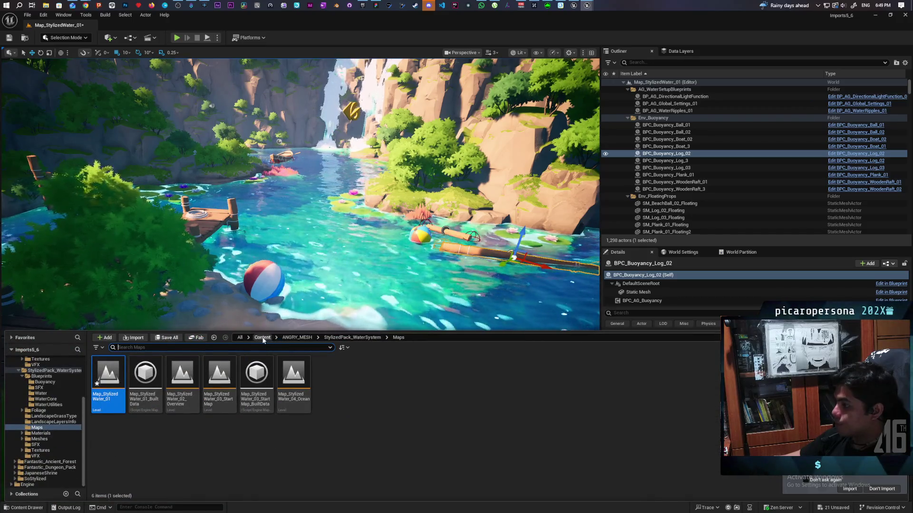
Go up to the Content root and open the ANGRY_MESH folder
left_click(262, 337)
double_click(107, 373)
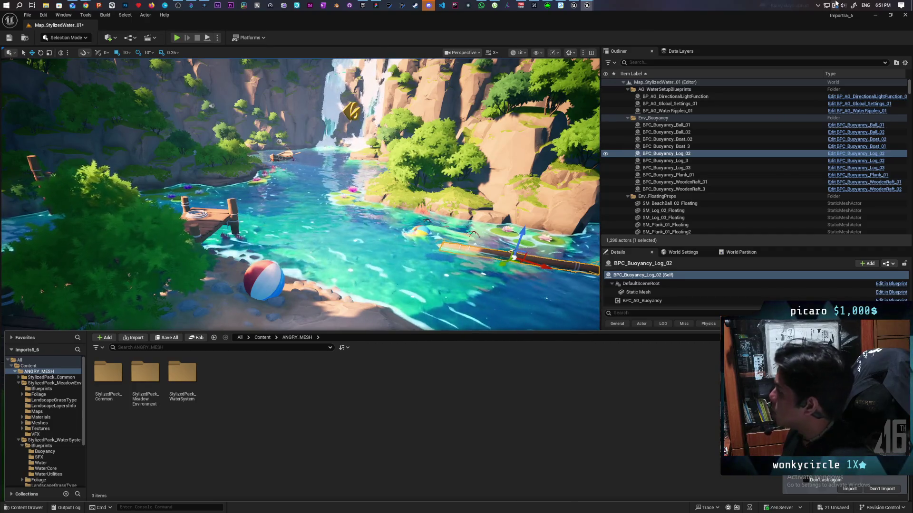
mouse_move(879, 6)
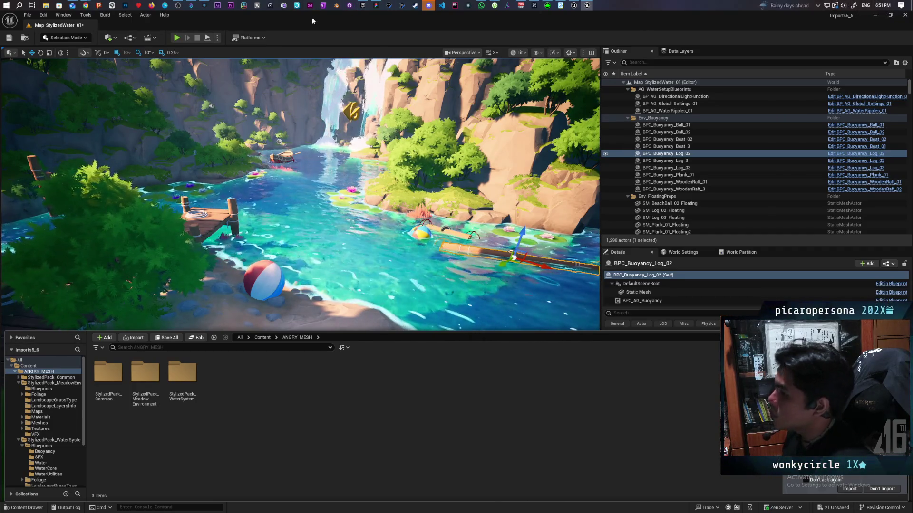
Switch to the other Unreal editor's TestLevel window and aim the camera at the rubber ducks
mouse_move(88, 3)
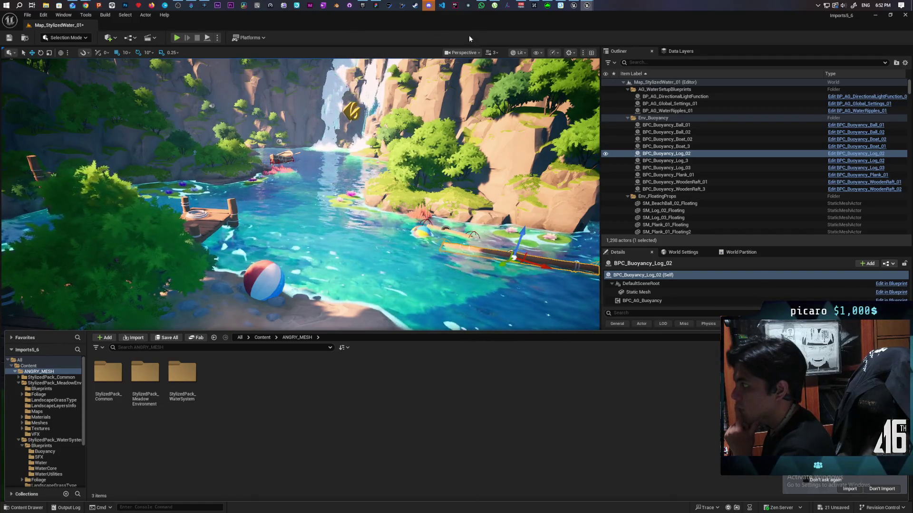
left_click(588, 6)
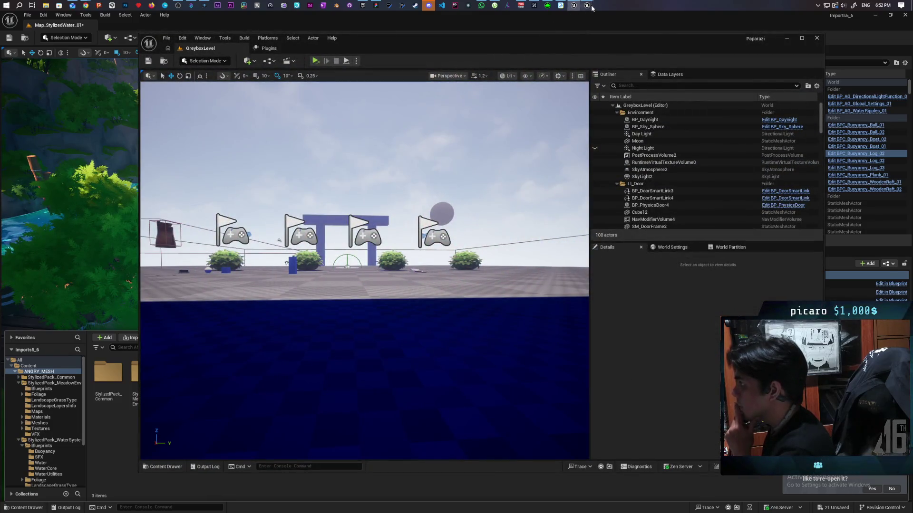
mouse_move(589, 6)
left_click(609, 33)
mouse_move(256, 241)
left_mouse_down()
mouse_move(228, 281)
mouse_move(235, 257)
left_mouse_up()
Change the viewport from Lit to Optimization Viewmodes > Shader Complexity
left_click(518, 79)
mouse_move(560, 174)
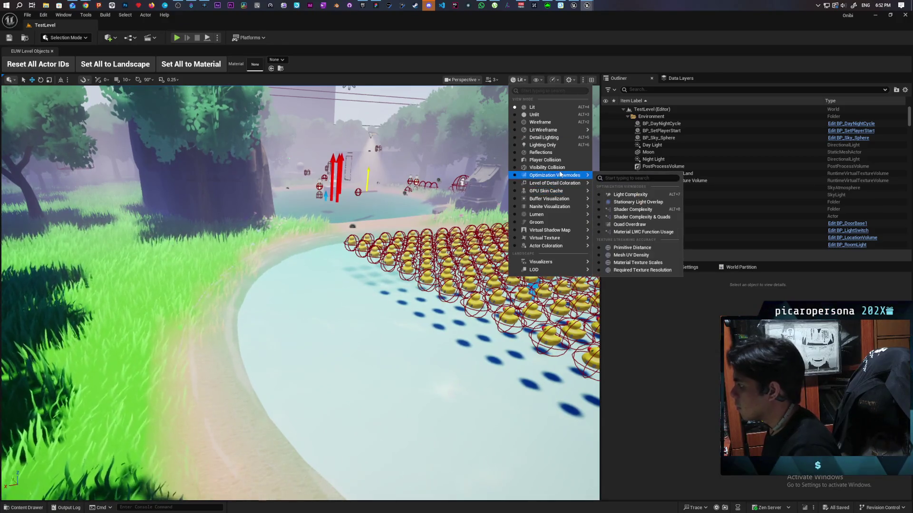
left_click(633, 210)
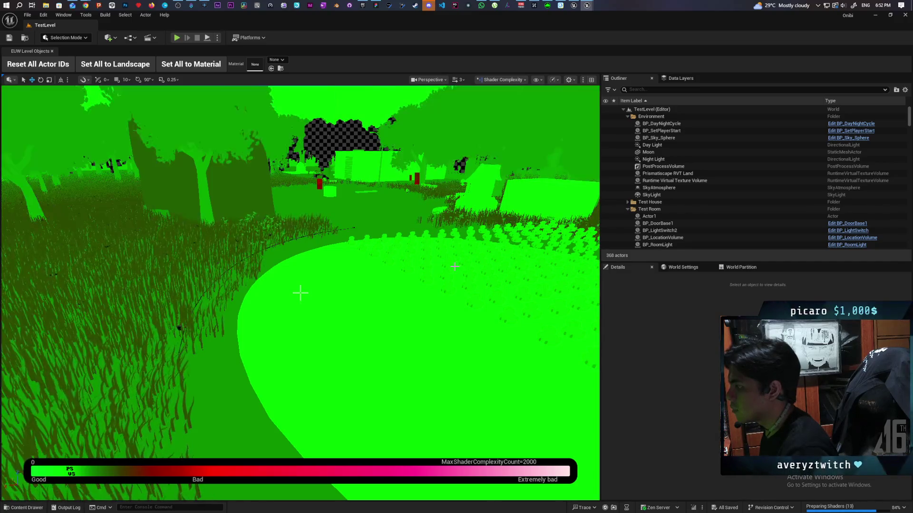
Move the camera forward through the grass into the tree clearing
scroll(300, 293, "up", 10)
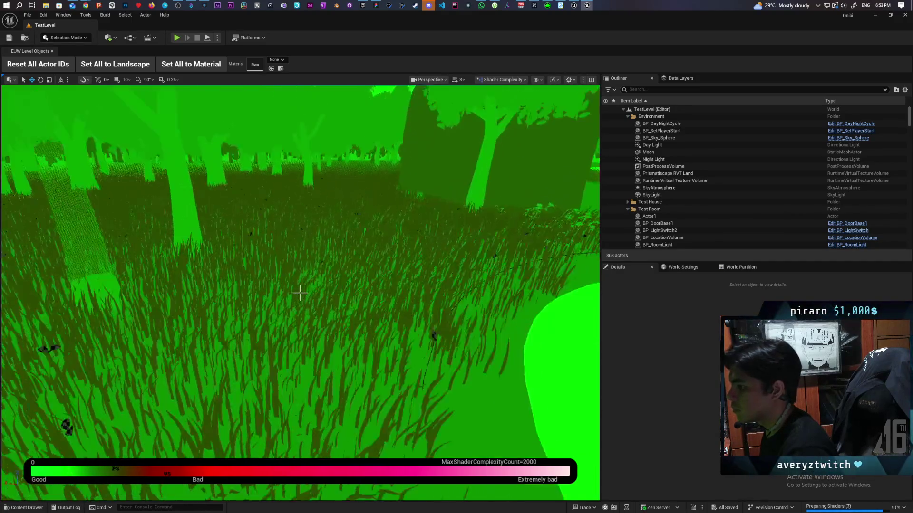
scroll(300, 293, "up", 10)
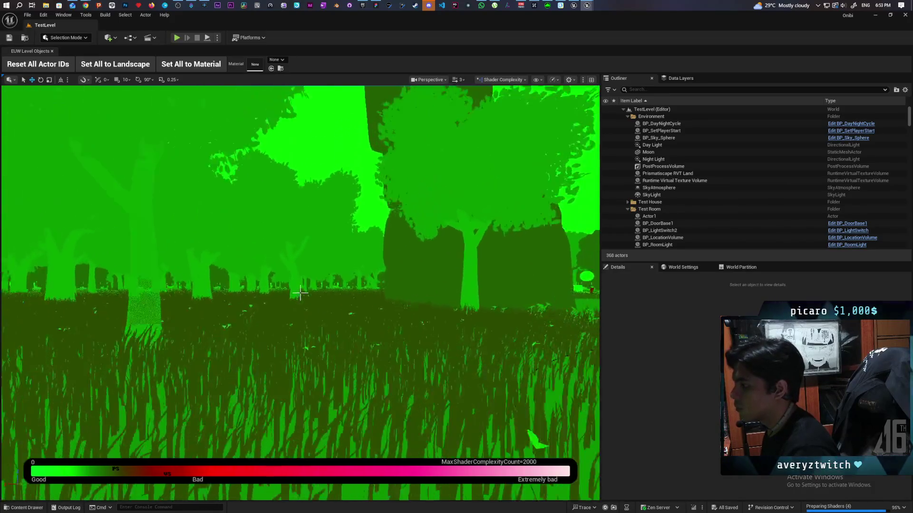
scroll(300, 292, "up", 10)
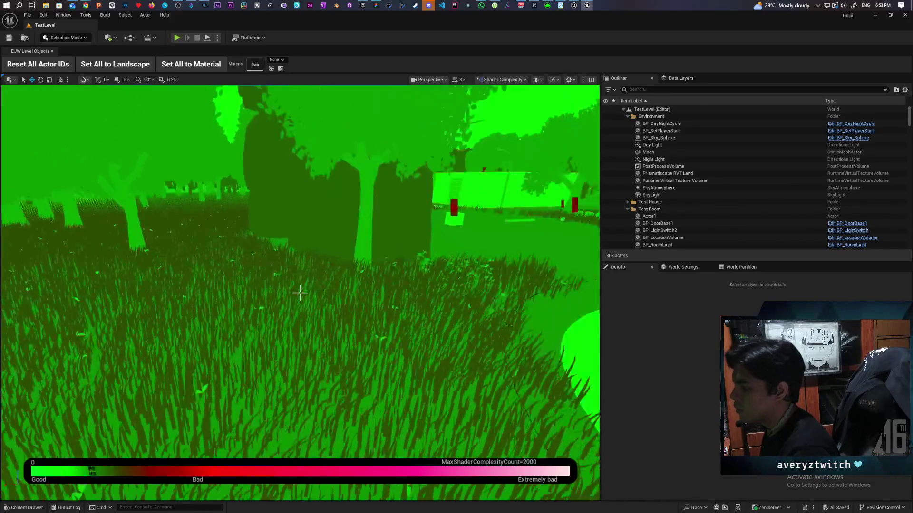